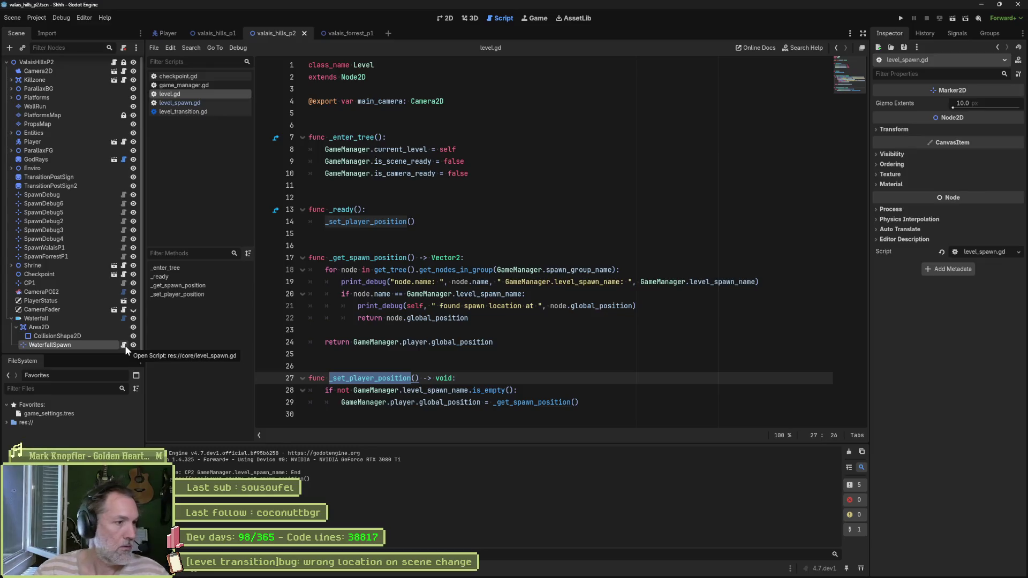
Step: Add a LevelTransition node to valais_hills_p2, deleting the Node2D created by mistake
left_click_drag(75, 356, 73, 372)
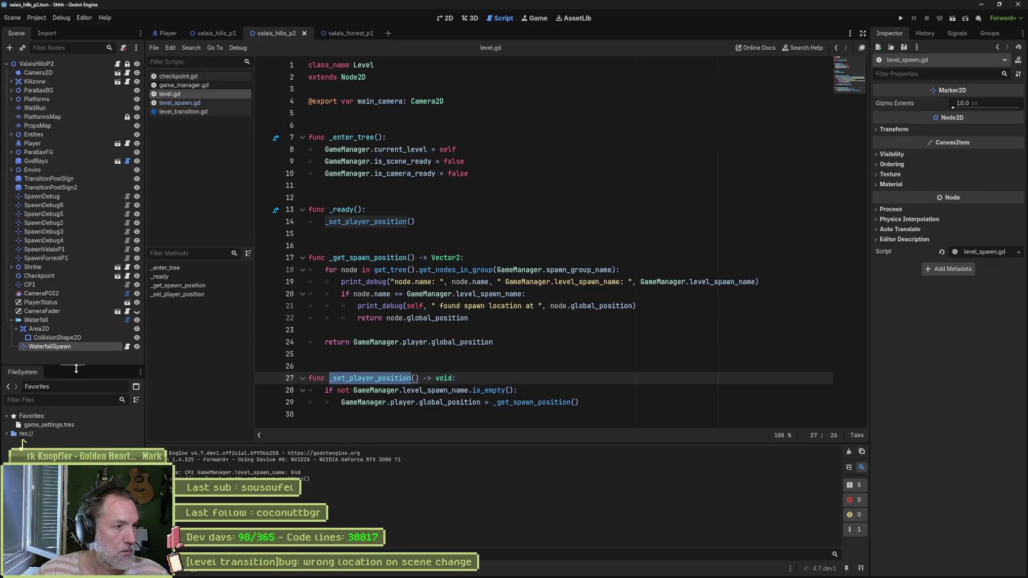
left_click(72, 361)
key("ctrl+a")
key("Return")
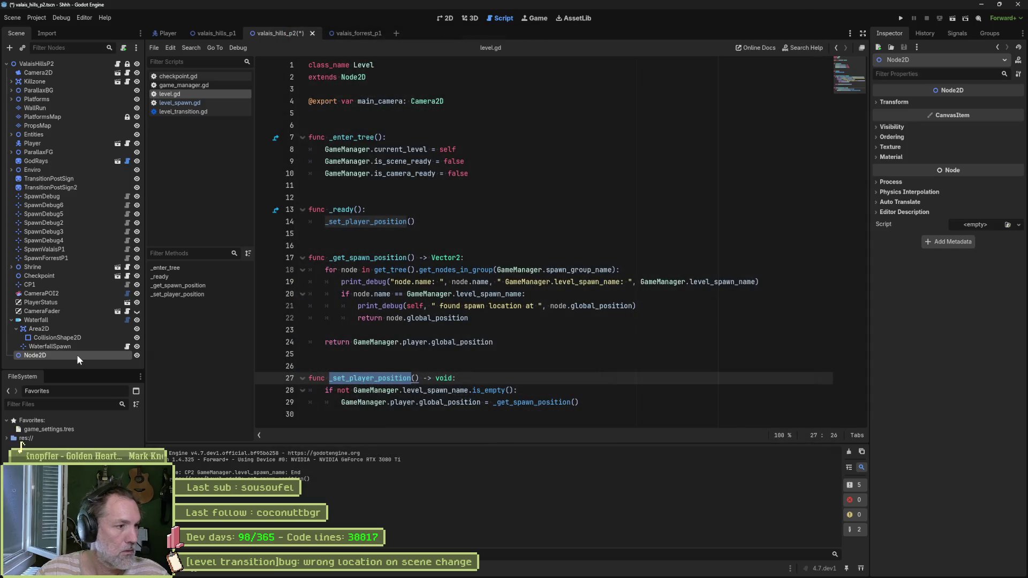
key("Delete")
key("Return")
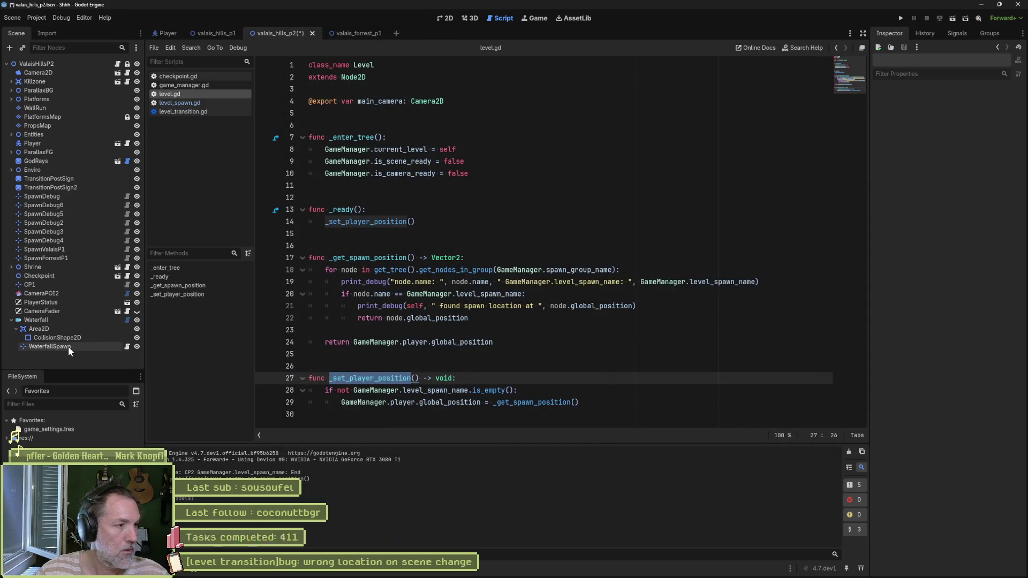
key("ctrl+a")
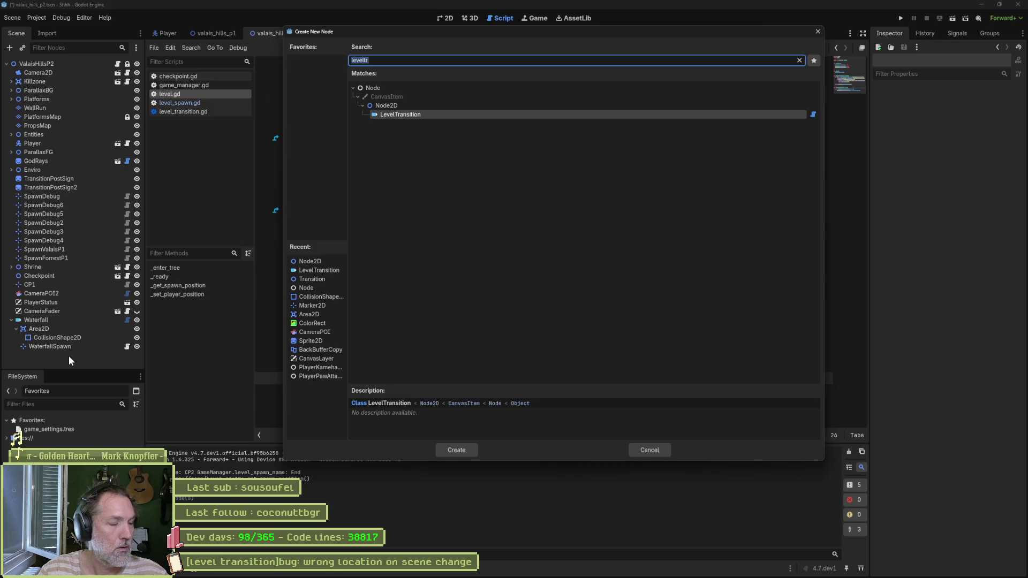
key("Return")
scroll(53, 354, "down", 1)
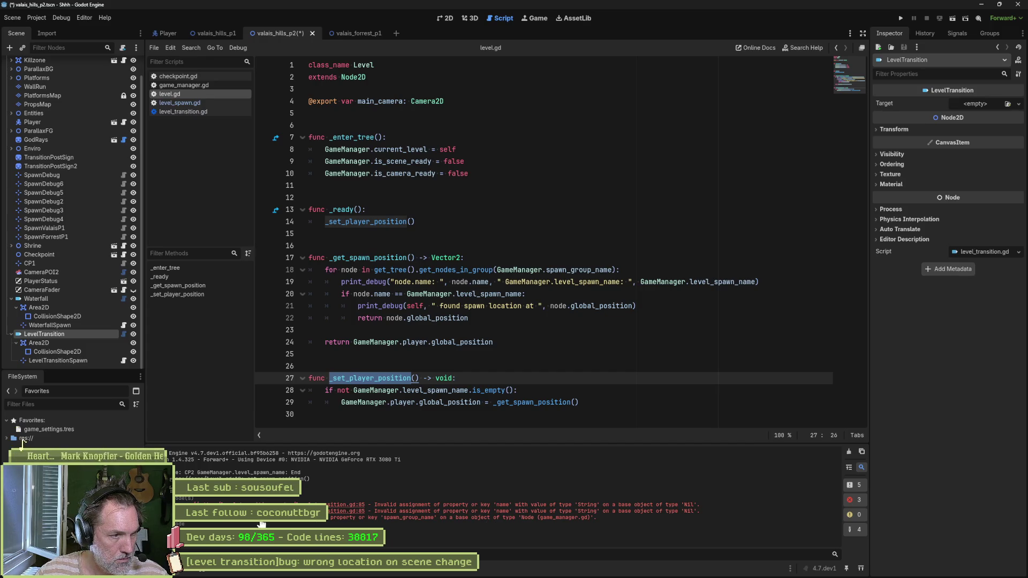
Step: Switch to level_spawn.gd, then follow the Output error link to level_transition.gd line 85
key("ctrl+shift+period")
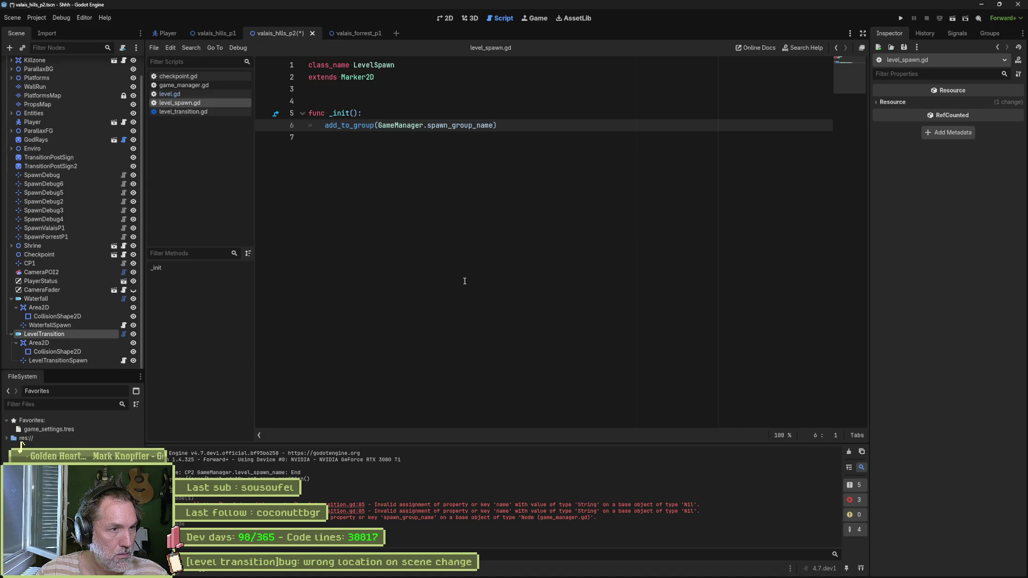
mouse_move(341, 125)
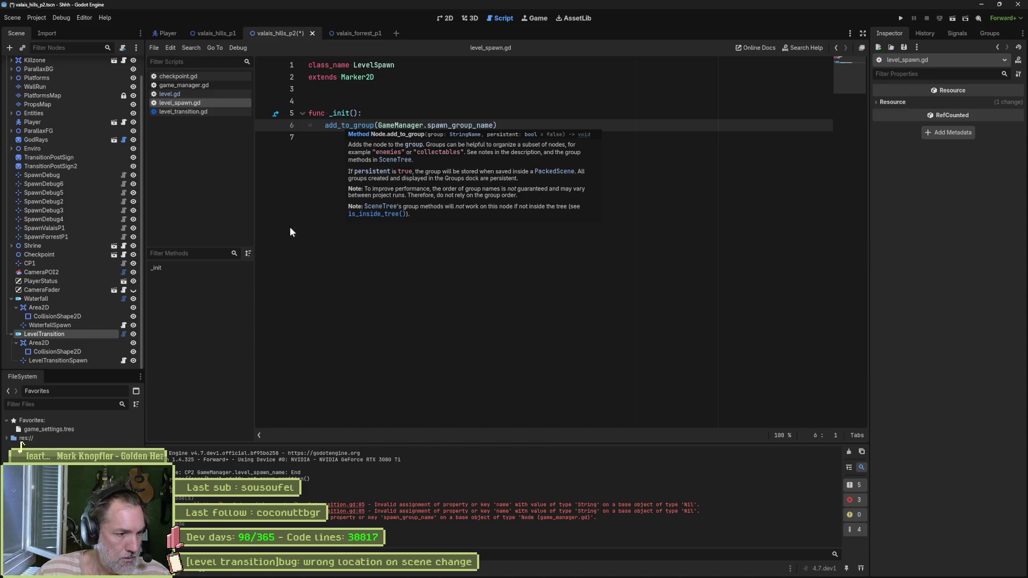
left_click(345, 505)
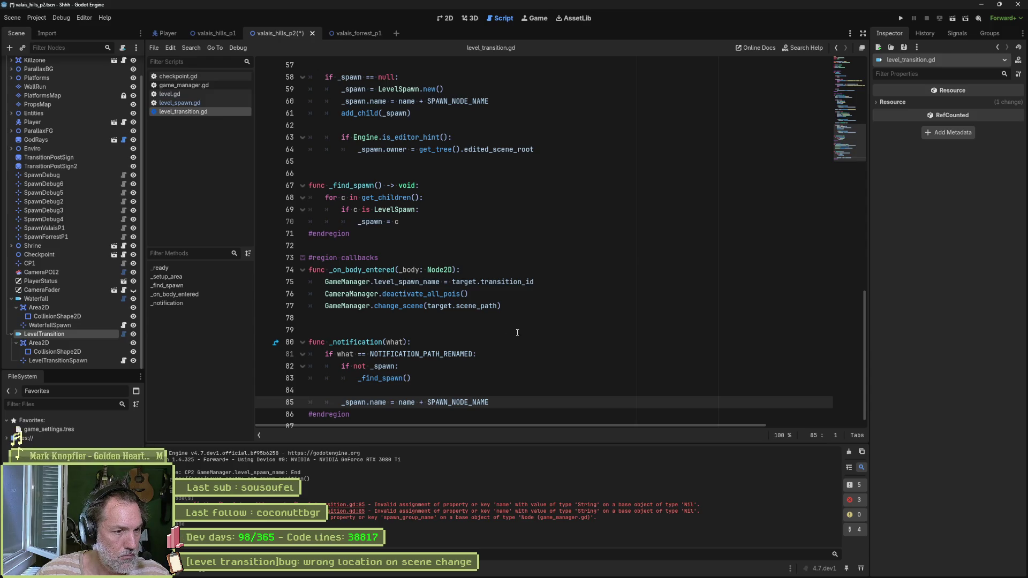
double_click(407, 402)
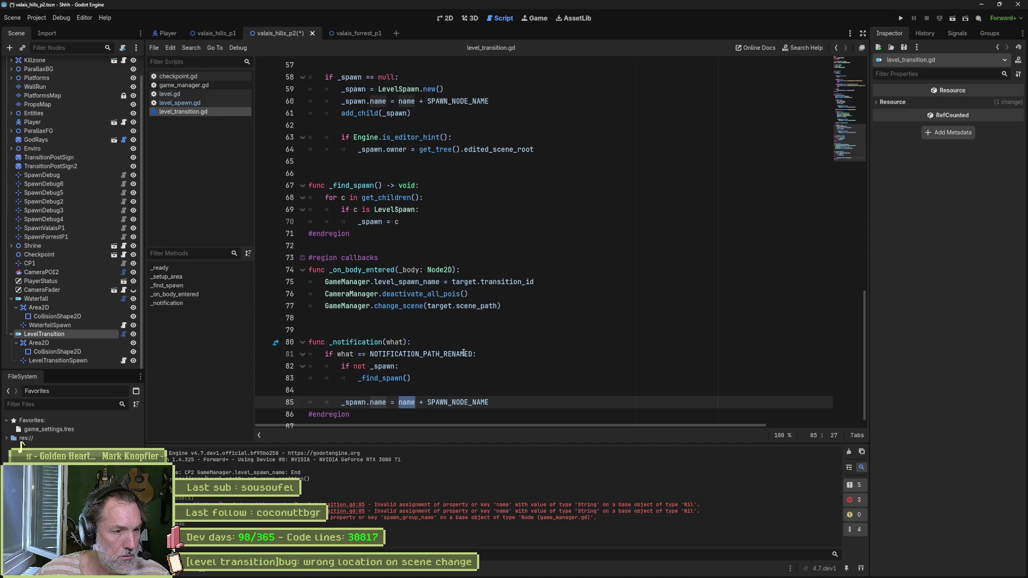
mouse_move(464, 353)
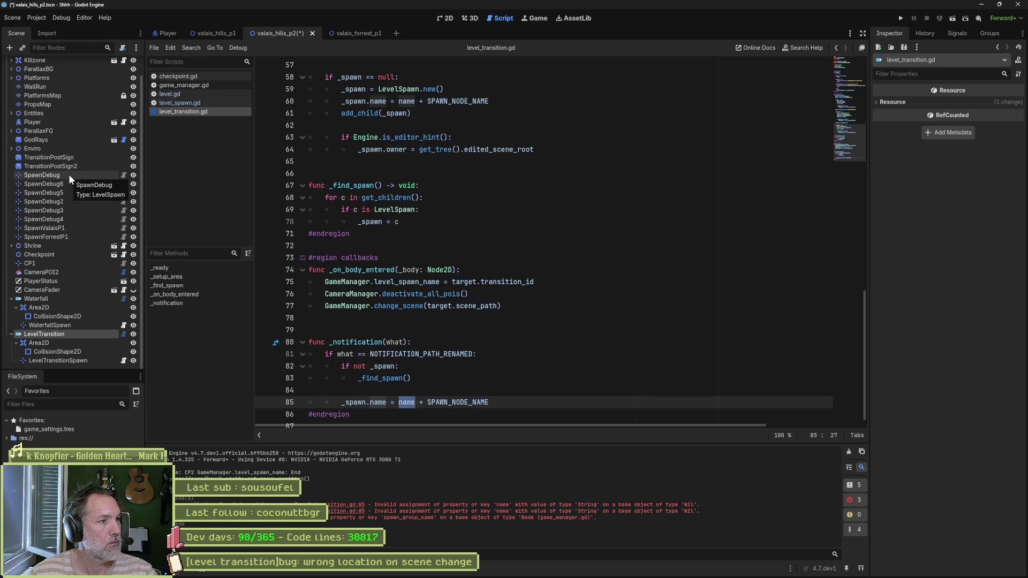
Step: Run valais_hills_p1 with F6 and move the player right into ValaisHillsP2 by the waterfall
left_click(213, 33)
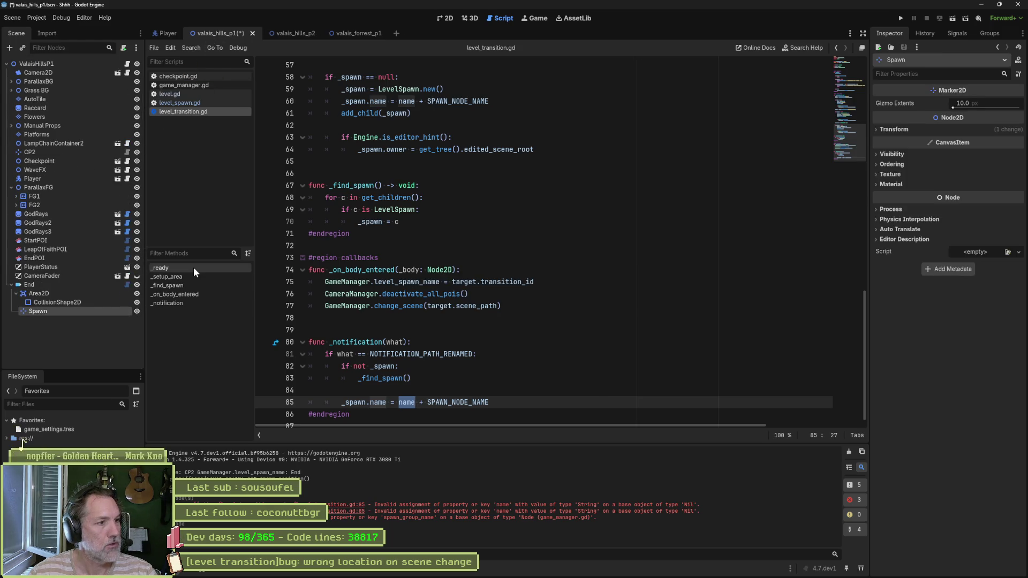
key("F6")
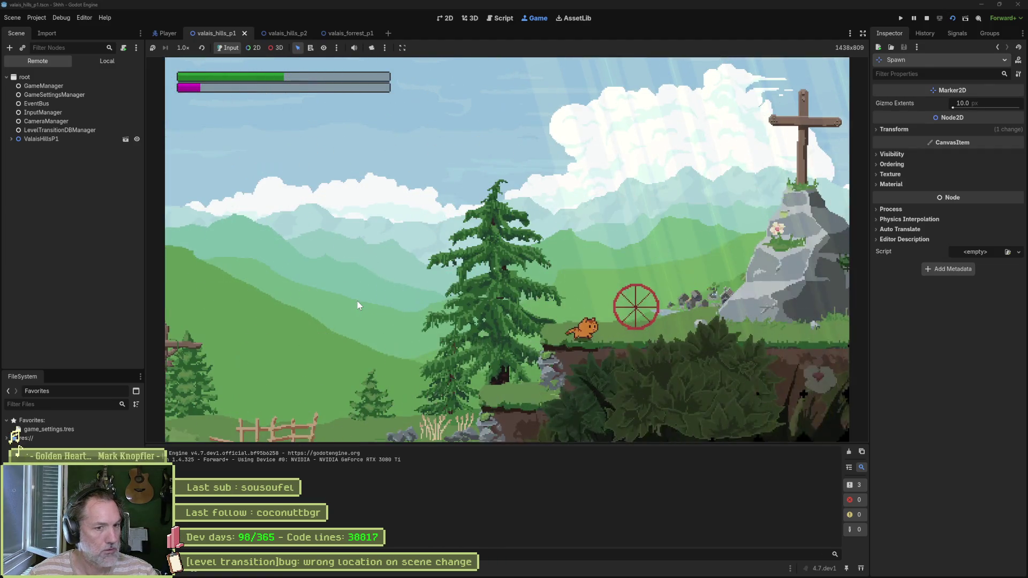
key("d")
key("space")
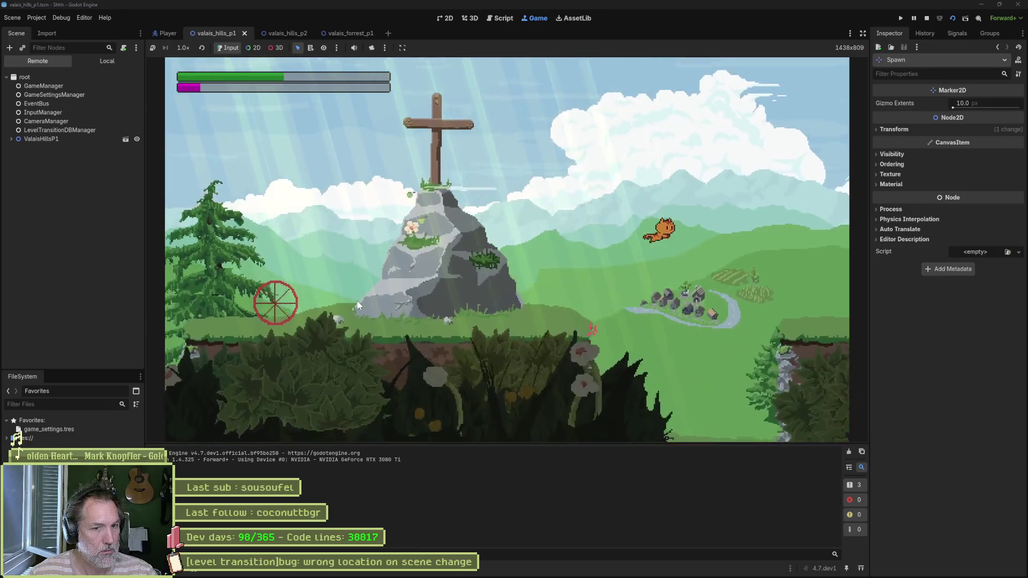
key("d")
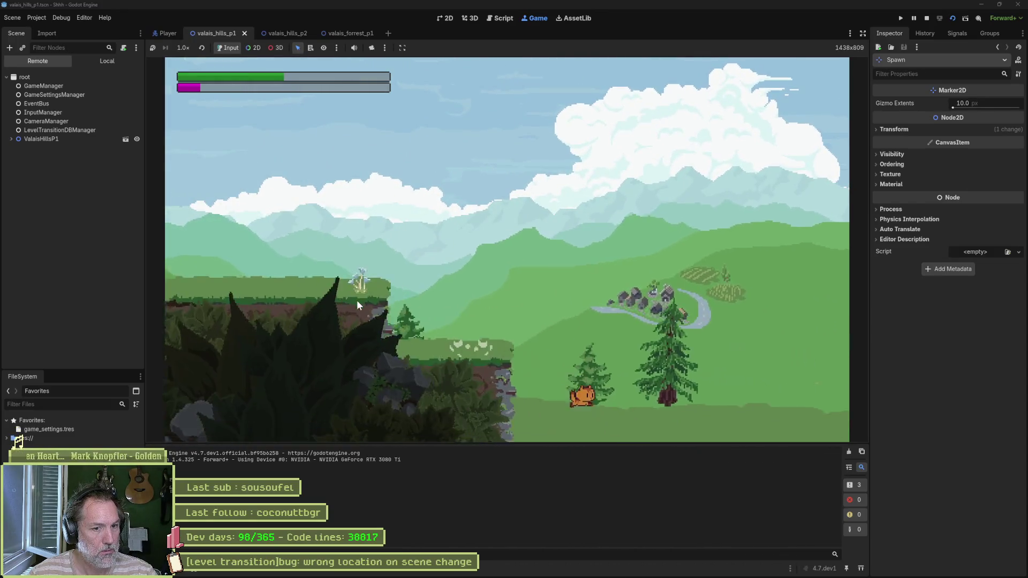
key("d")
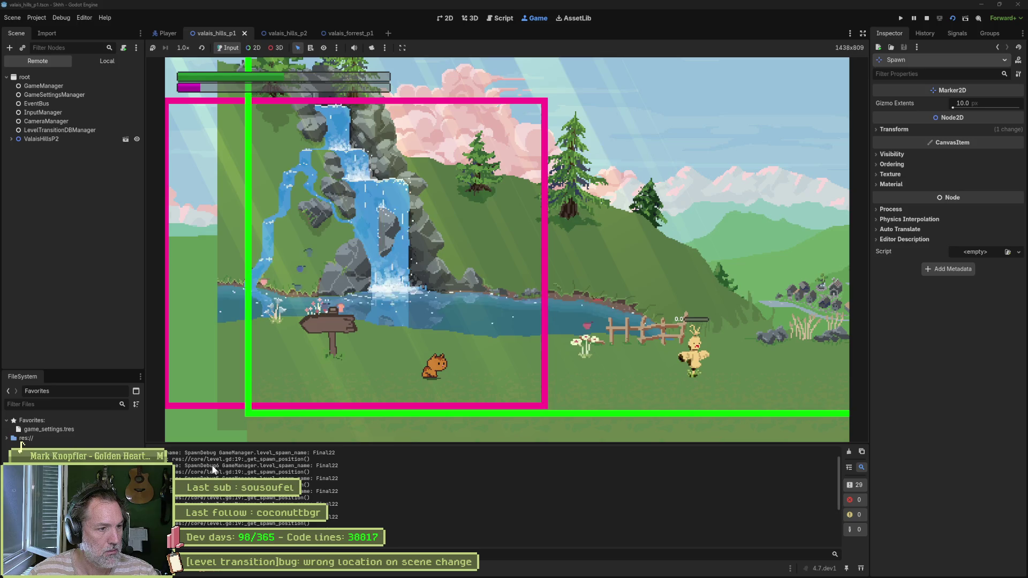
scroll(216, 460, "up", 5)
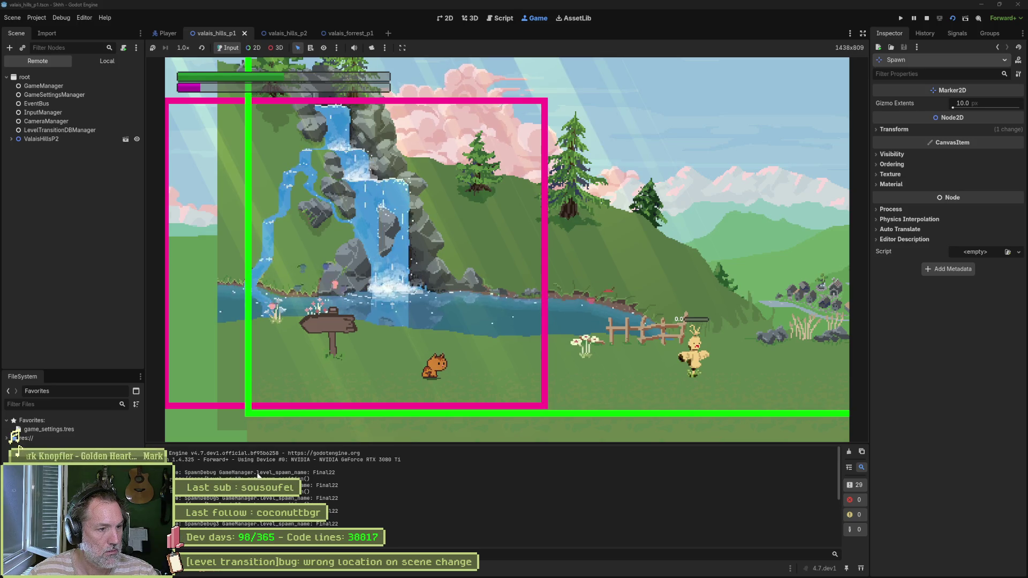
scroll(216, 502, "down", 3)
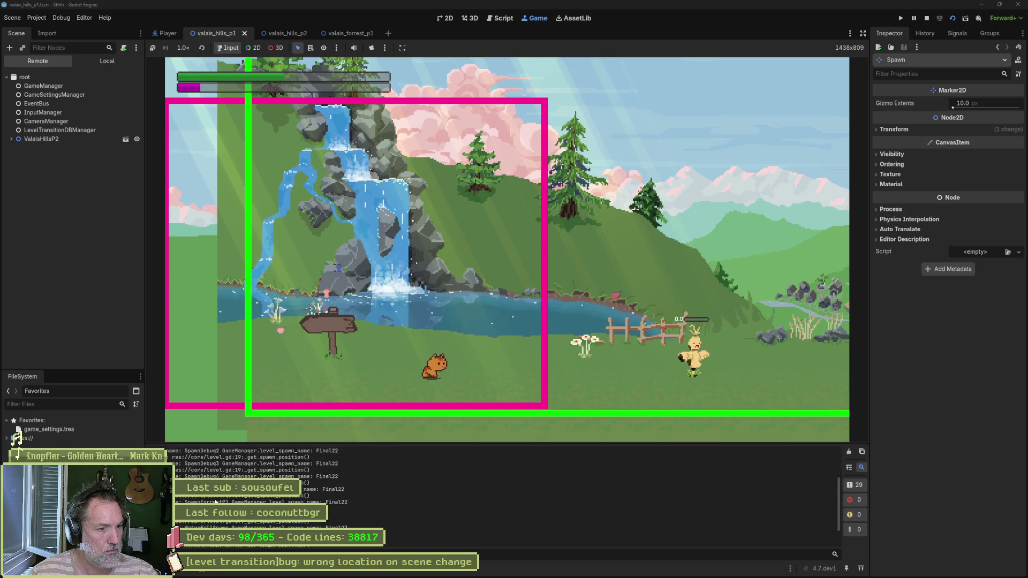
scroll(215, 502, "down", 3)
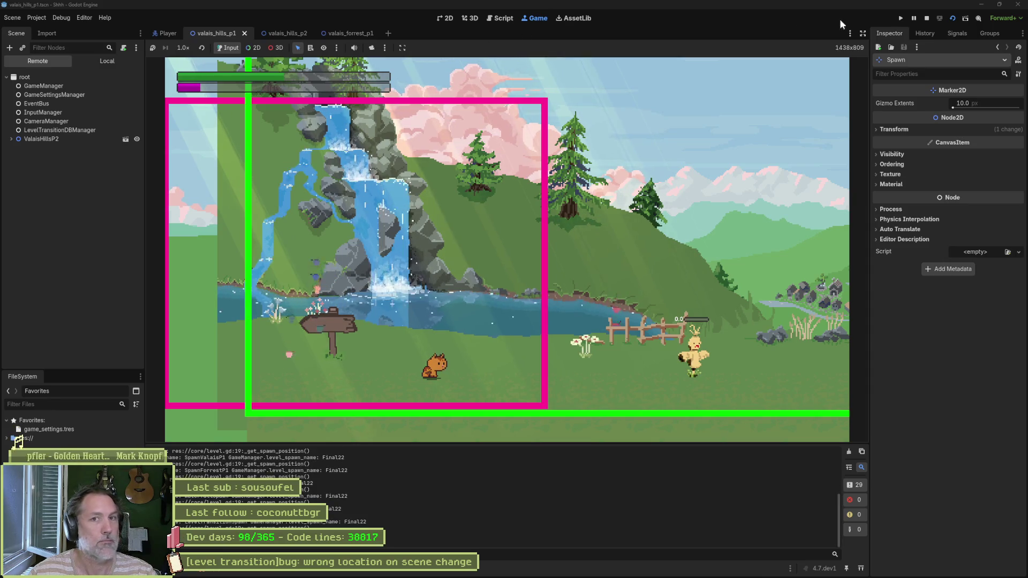
Step: Stop the game, delete the eight spawn markers SpawnDebug–SpawnForrestP1 from valais_hills_p2, and save
left_click(927, 18)
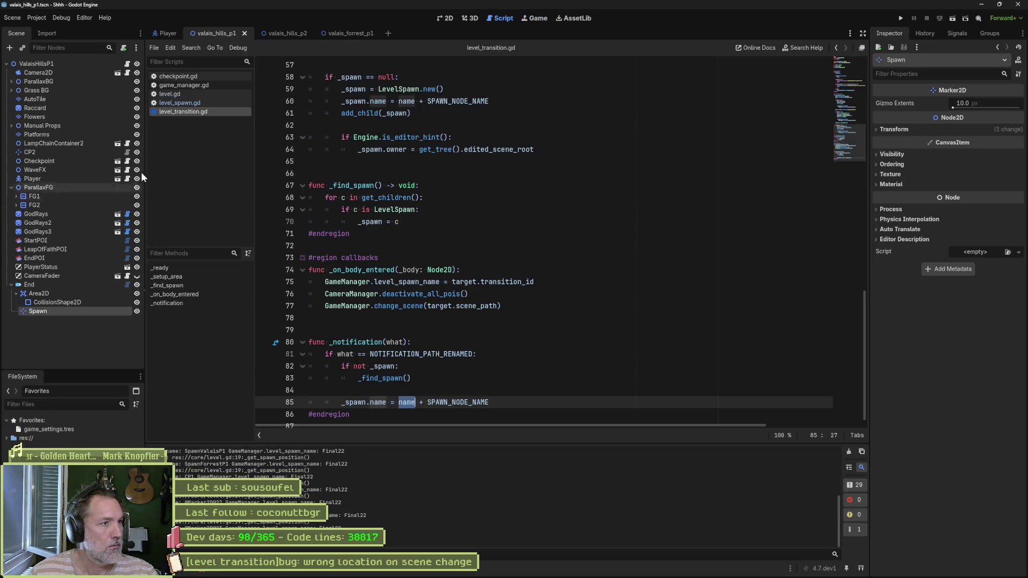
left_click(281, 33)
left_click(81, 175)
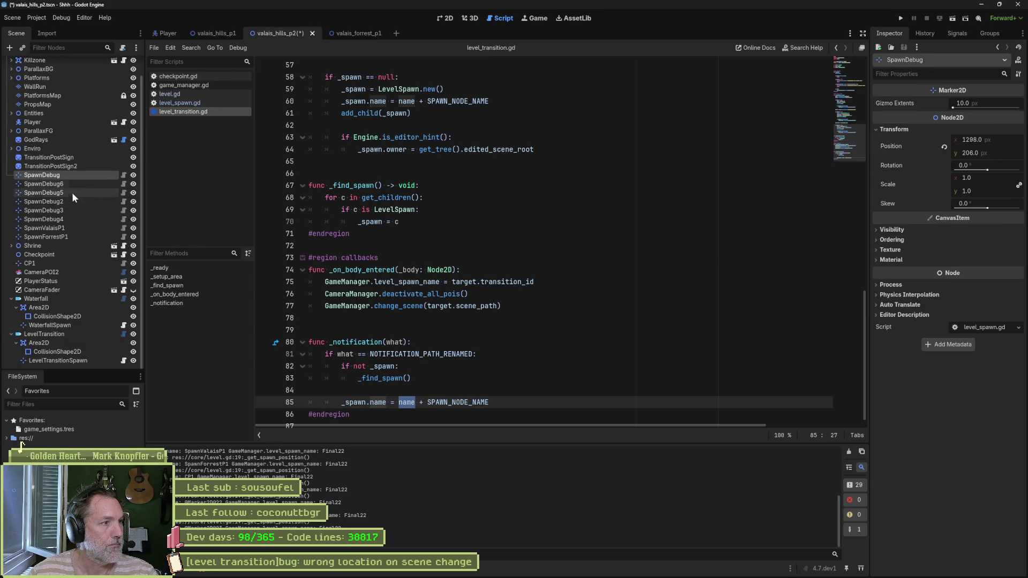
left_click(63, 236, "shift")
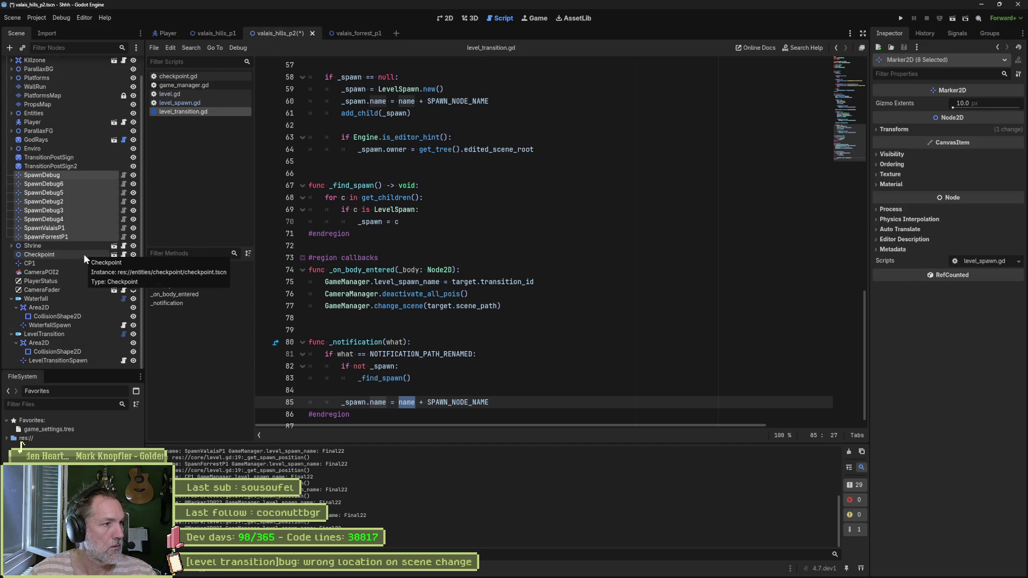
key("Delete")
key("Return")
key("ctrl+s")
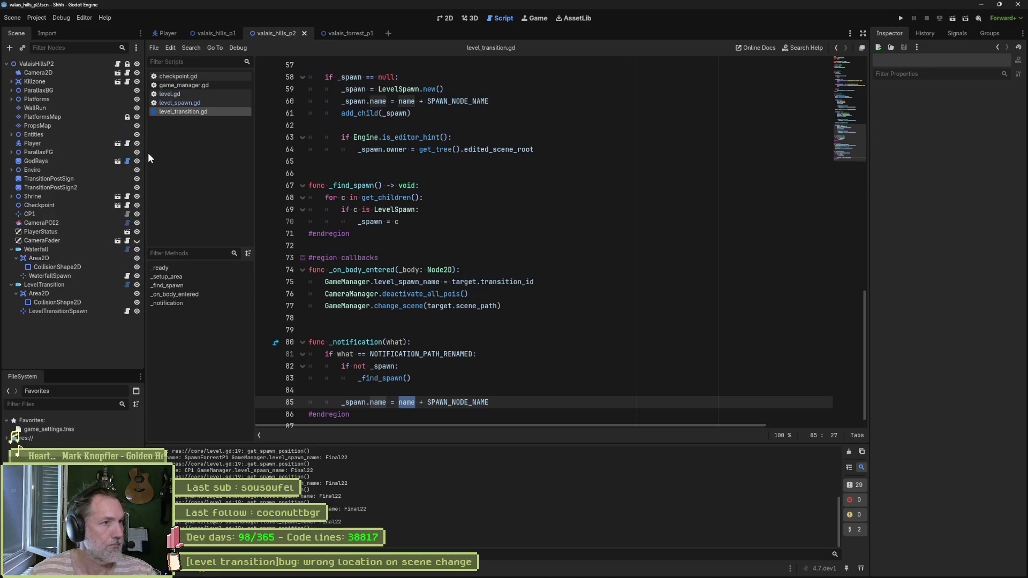
Step: Rename End to Ends in valais_hills_p1, then select the _notification function (lines 80–85)
left_click(210, 33)
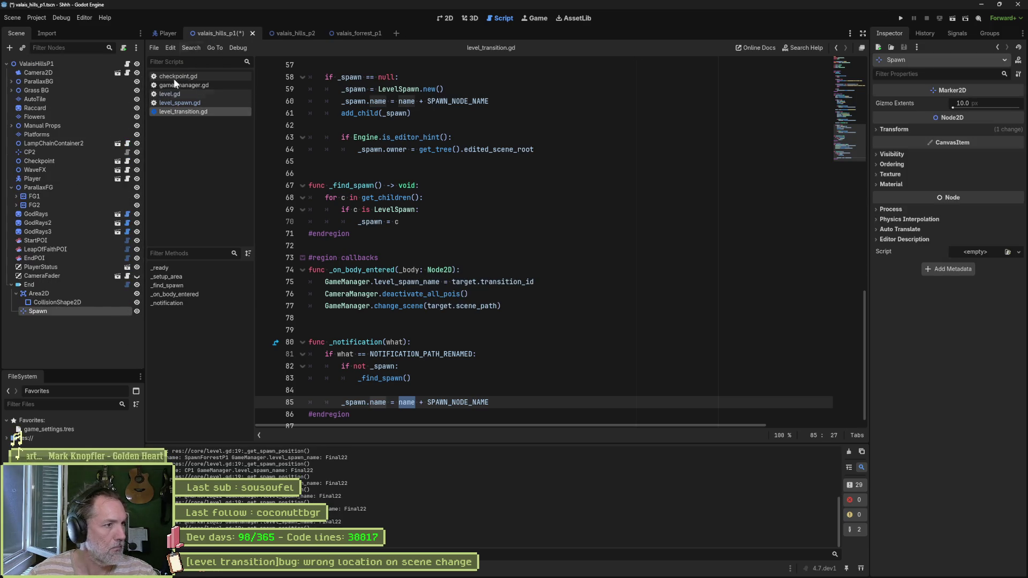
left_click(12, 187)
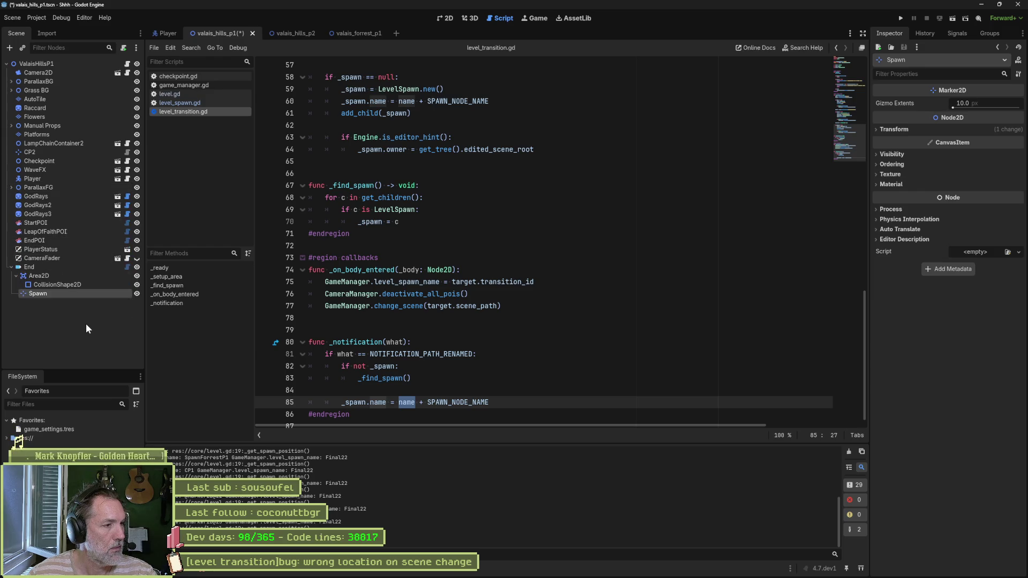
left_click(71, 269)
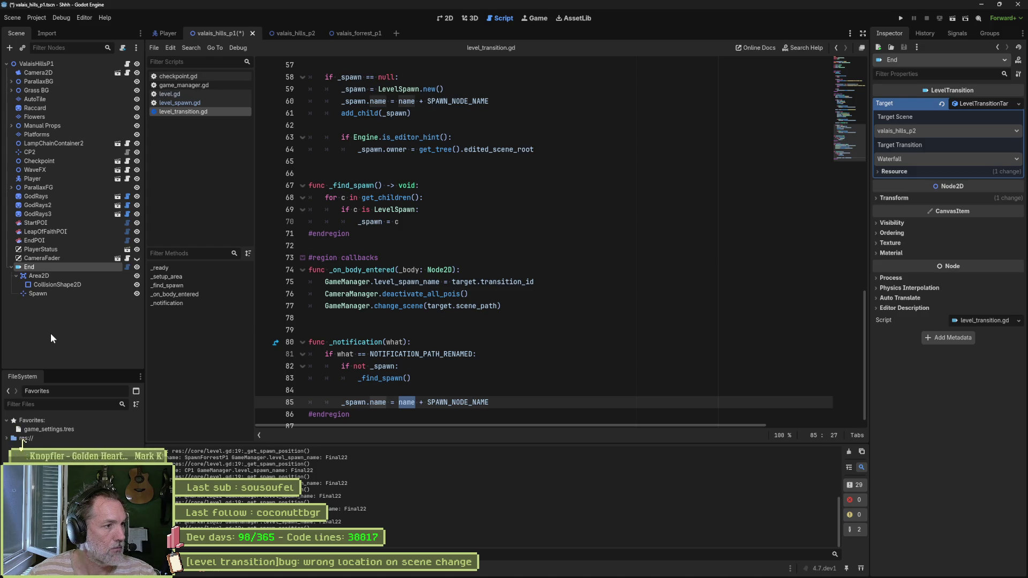
key("F2")
type("s")
key("Return")
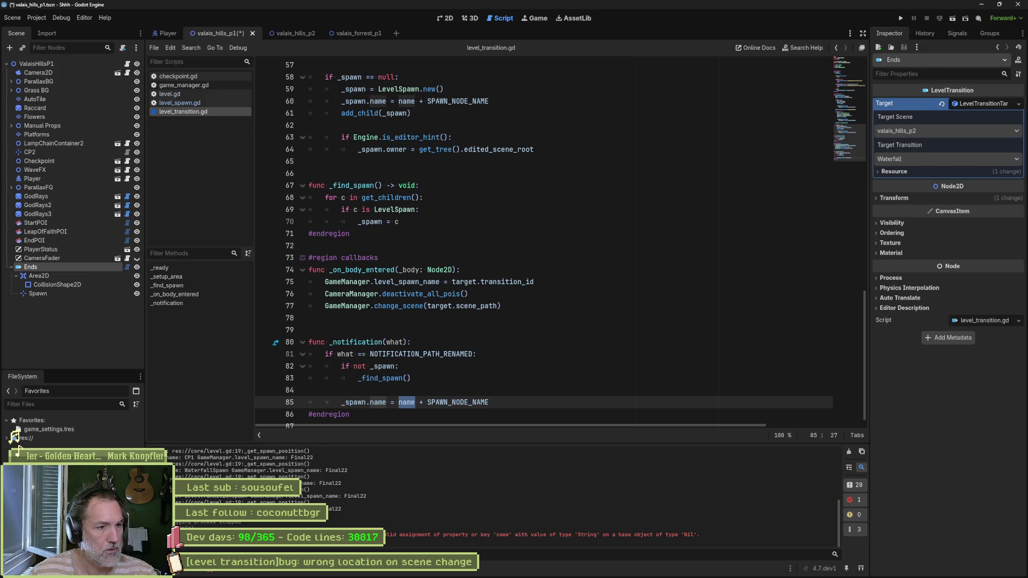
left_click(310, 403)
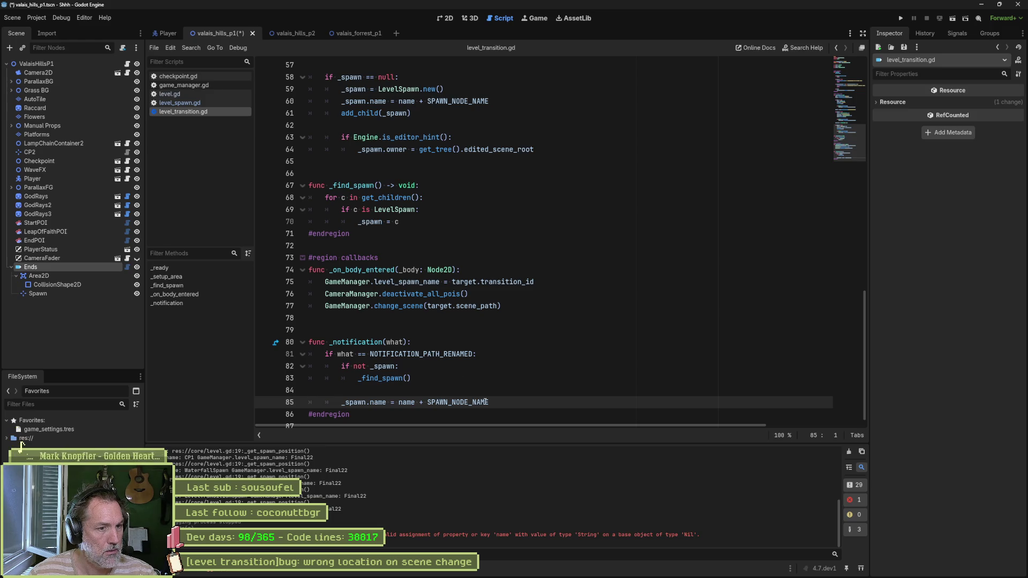
left_click_drag(494, 403, 309, 342)
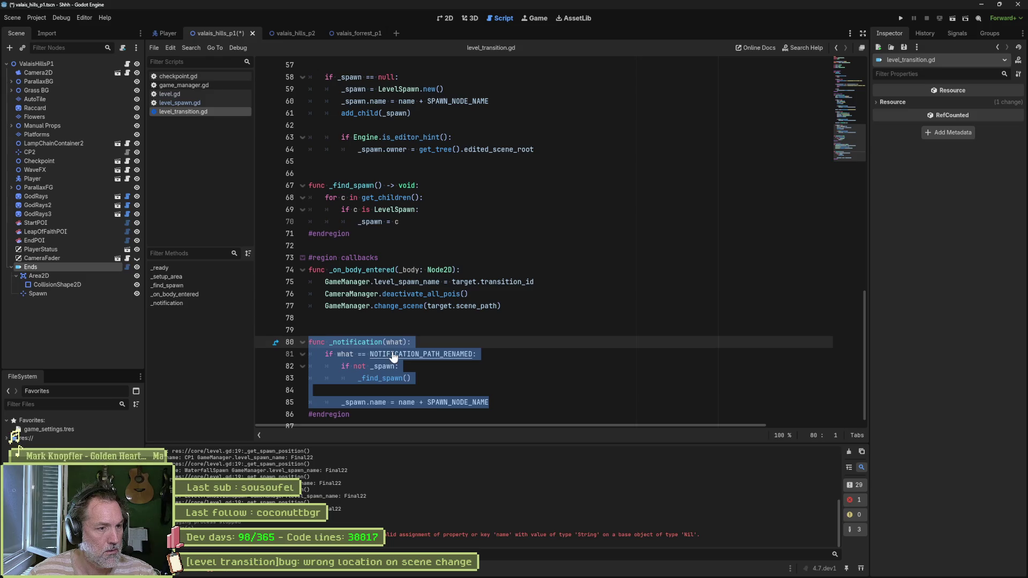
Step: Copy the Godot error output and paste it into the Claude message box
left_click(629, 569)
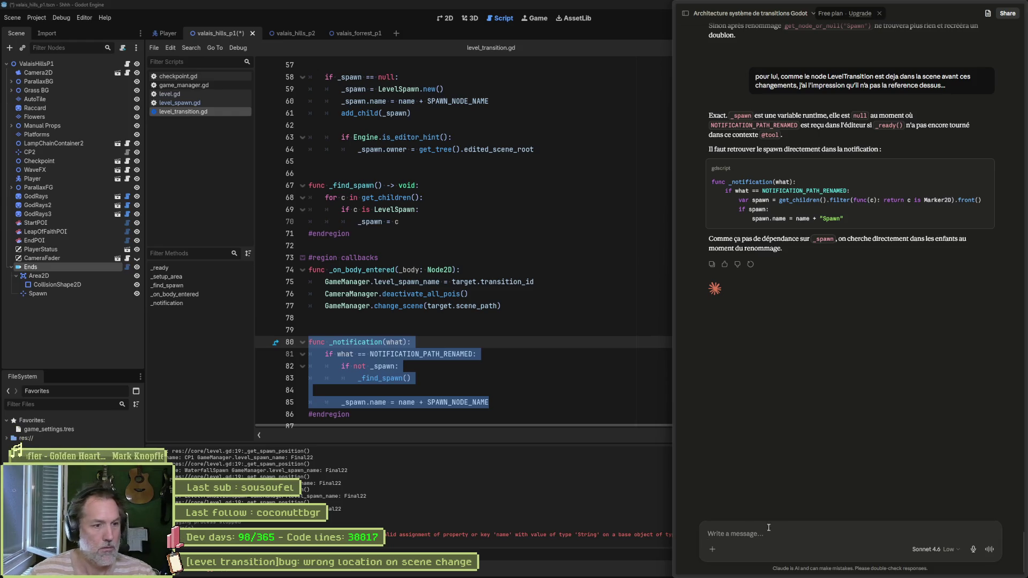
mouse_move(691, 491)
left_click(515, 394)
key("ctrl+a")
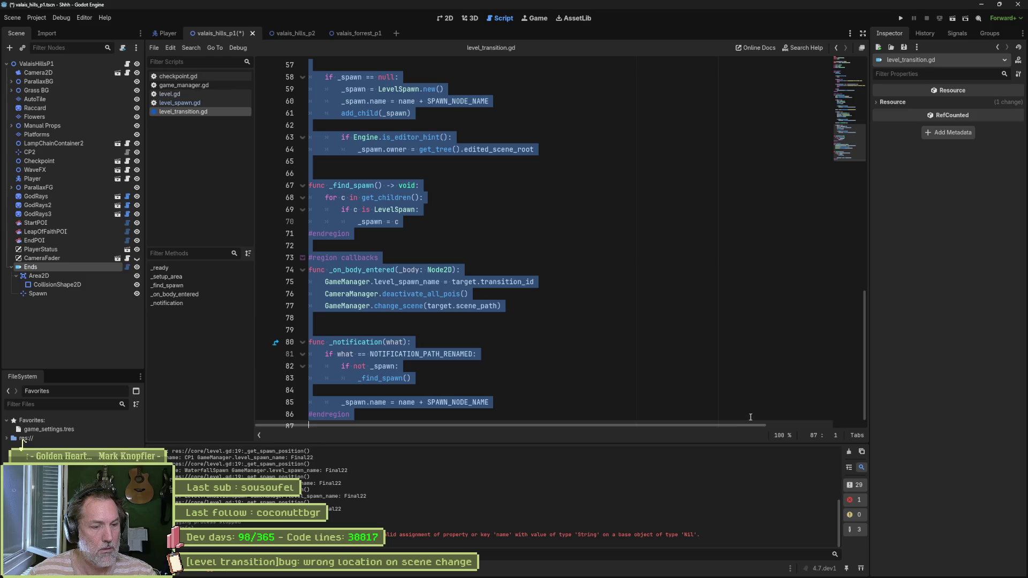
right_click(638, 535)
left_click(653, 543)
key("alt+Tab")
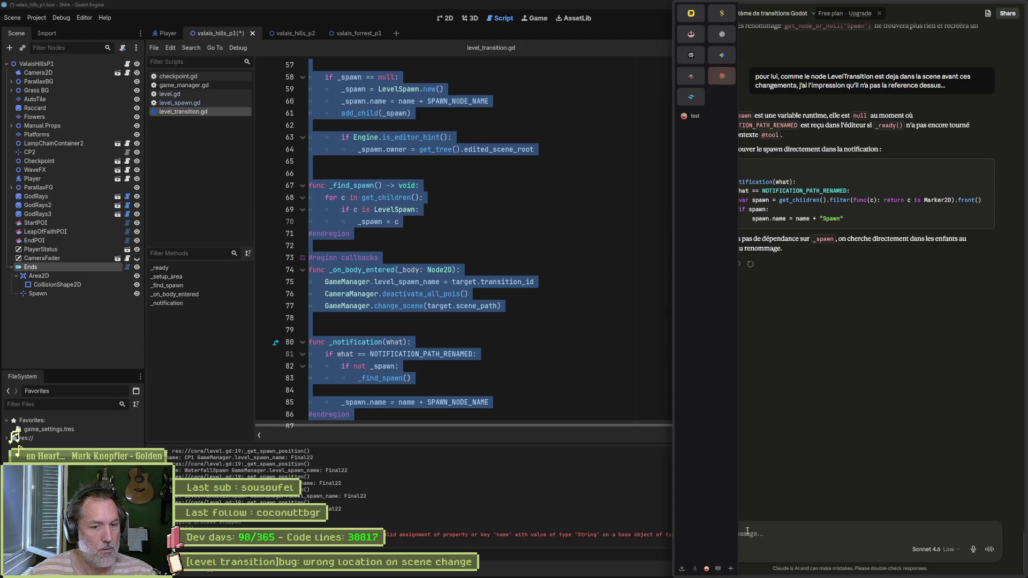
key("ctrl+v")
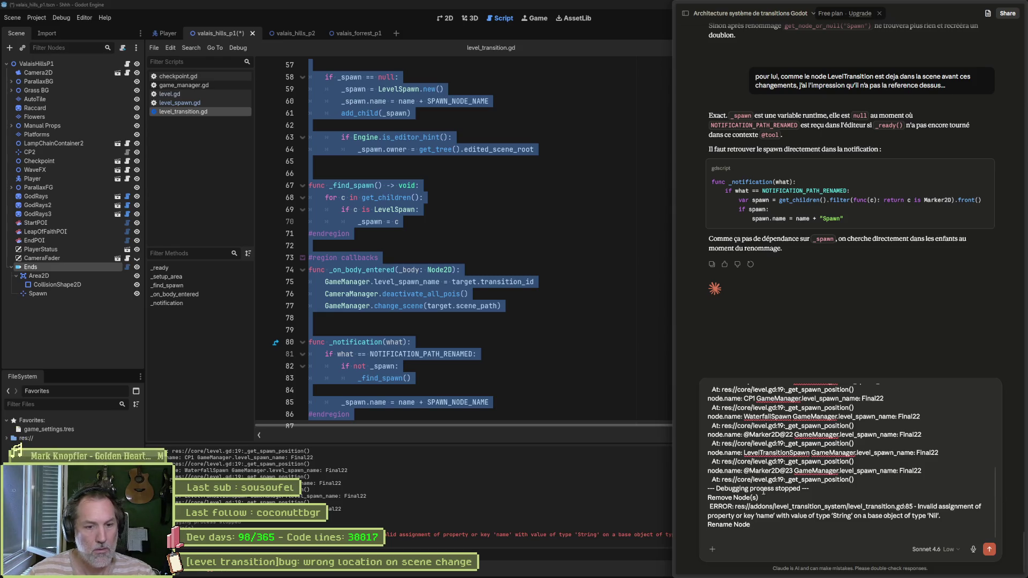
Step: Trim the pasted log down to the rename error and add a 'le script:' line
left_click_drag(764, 498, 714, 326)
type("G")
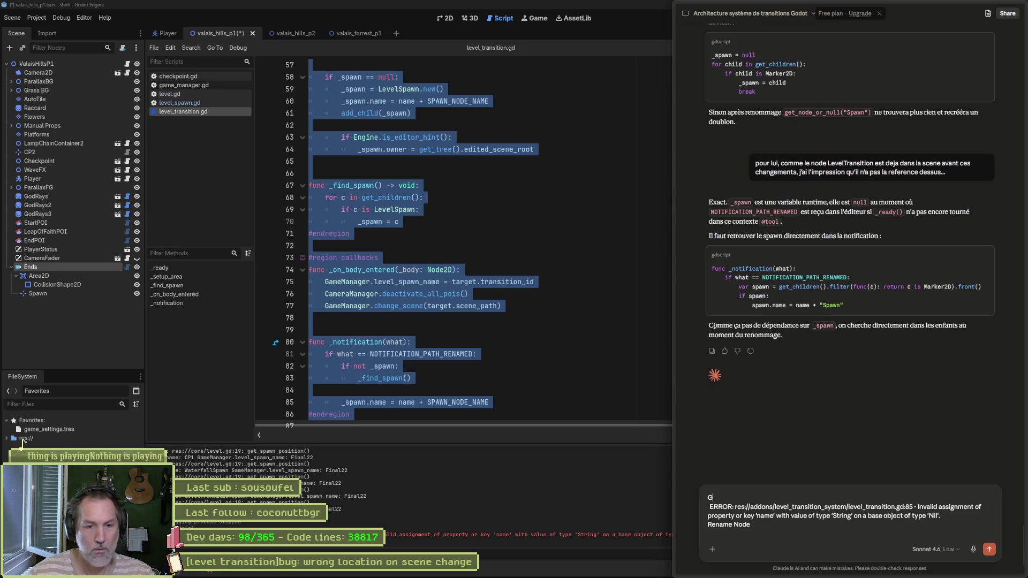
key("Delete")
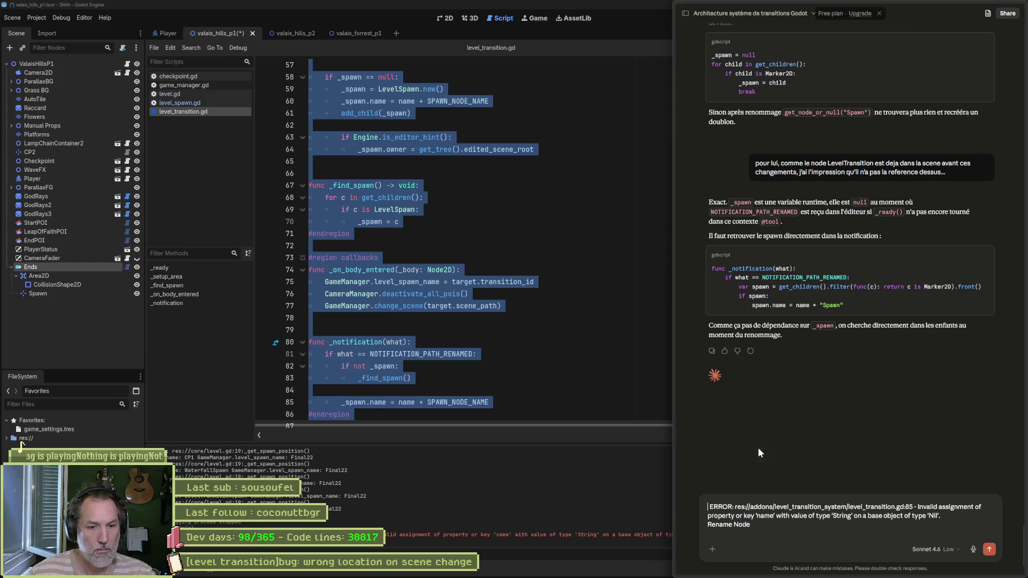
left_click(766, 531)
key("shift+Return")
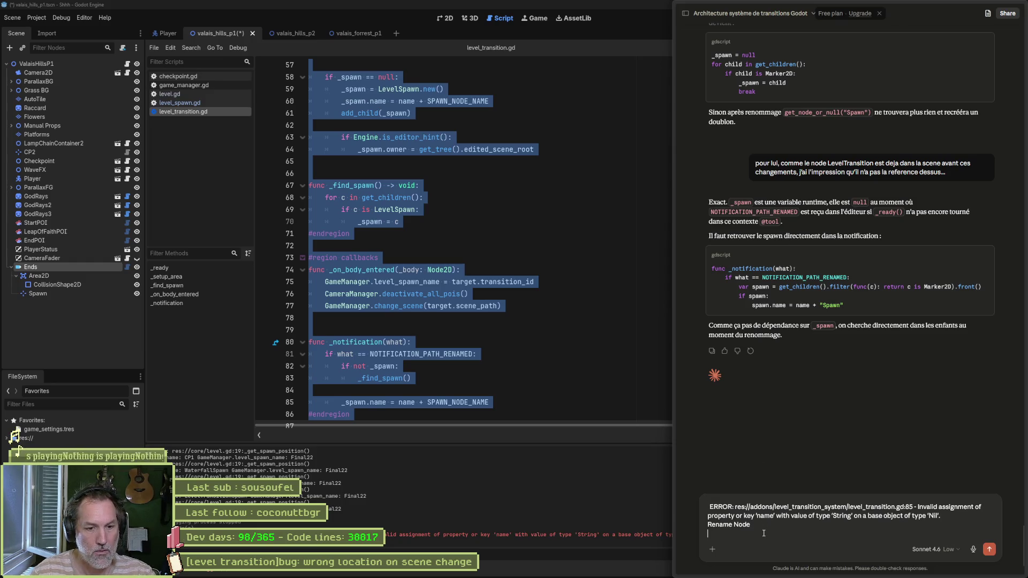
key("shift+Return")
type("le script:")
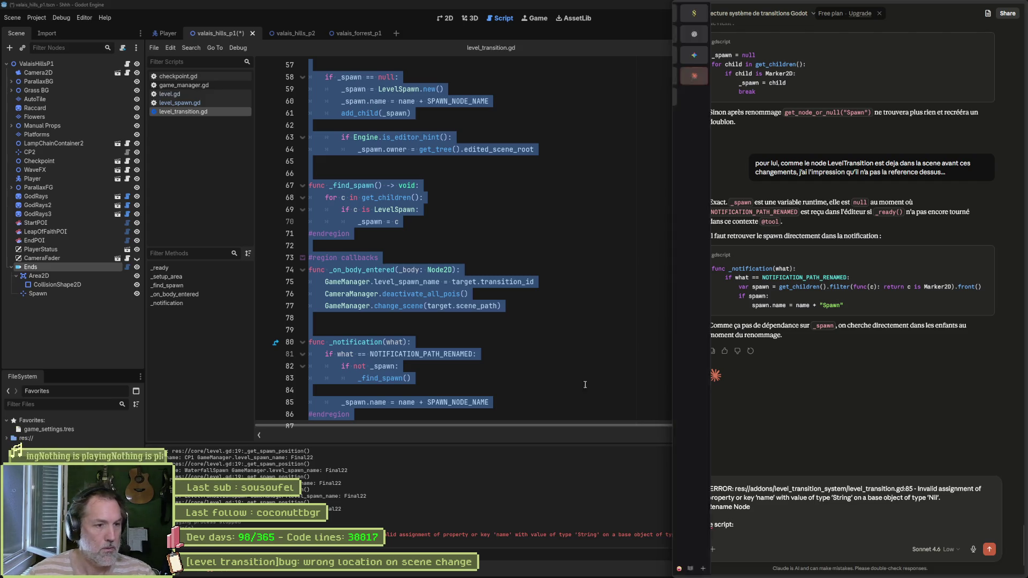
Step: Paste the level_transition.gd script into the message and send it to Claude
key("alt+Tab")
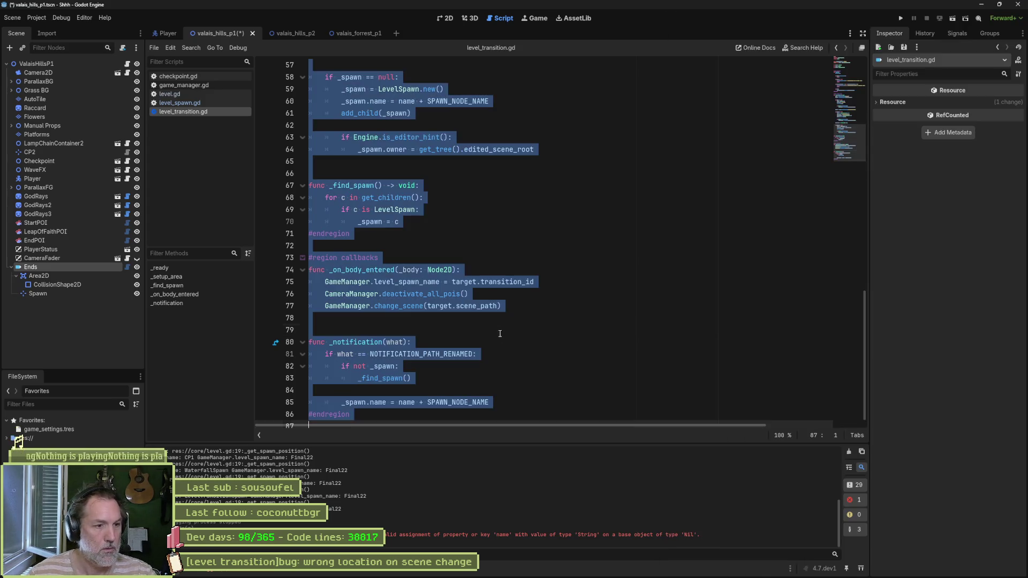
key("alt+Tab")
key("ctrl+v")
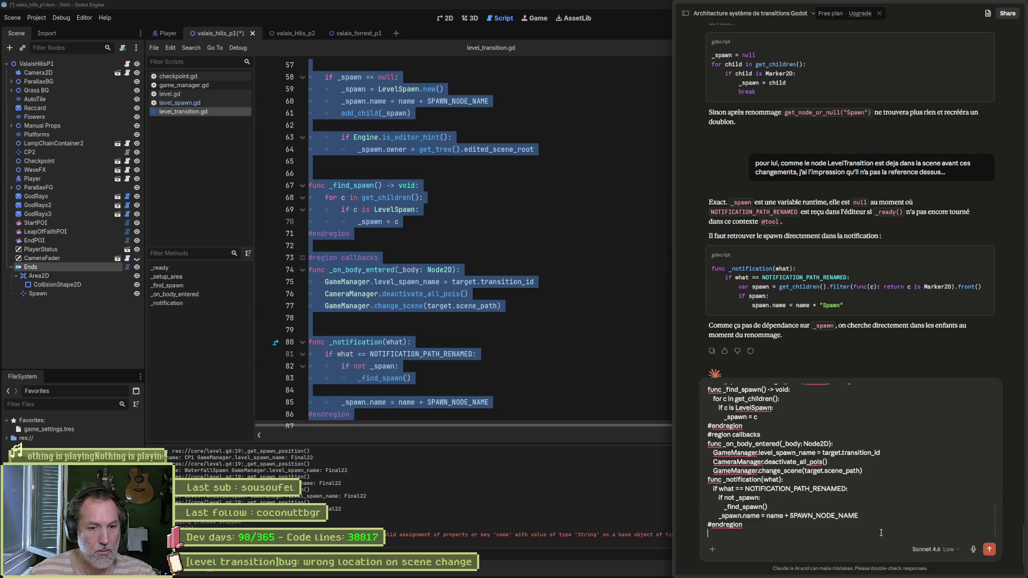
left_click(989, 550)
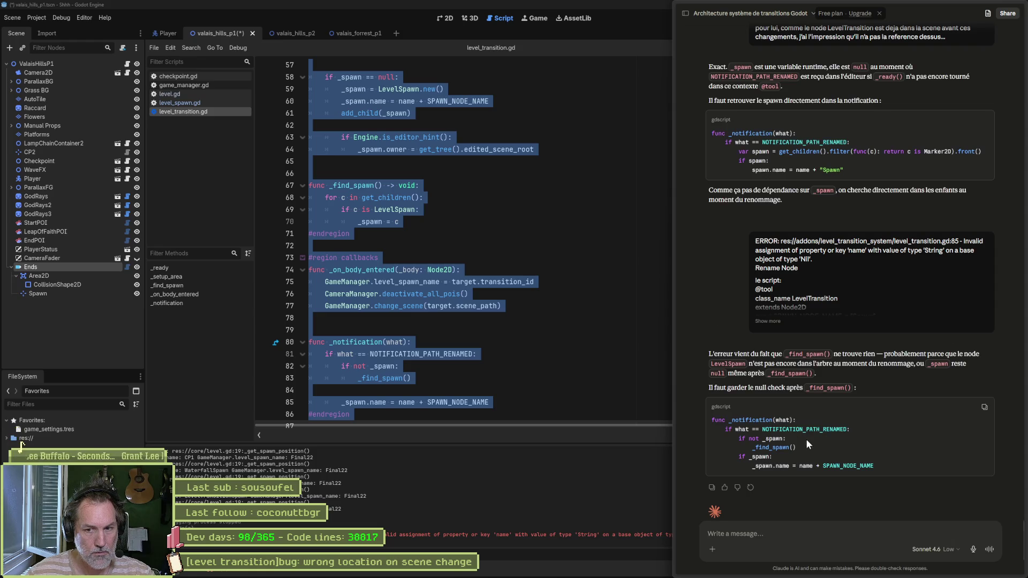
left_click(616, 366)
scroll(615, 366, "down", 1)
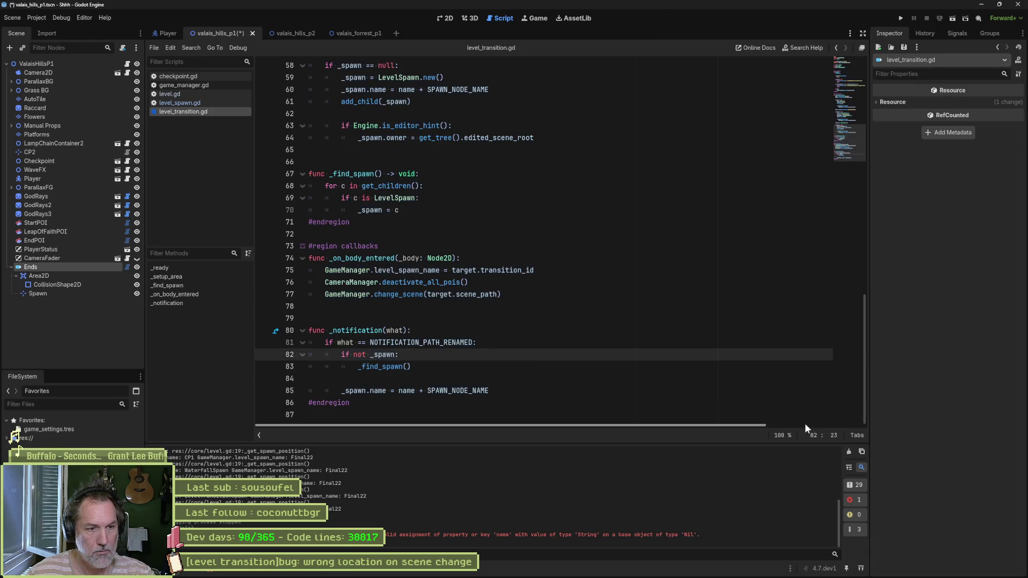
Step: Wrap the _spawn.name assignment in an 'if _spawn:' check and save the script
left_click(456, 381)
type("if not _spawn:")
left_click(350, 402)
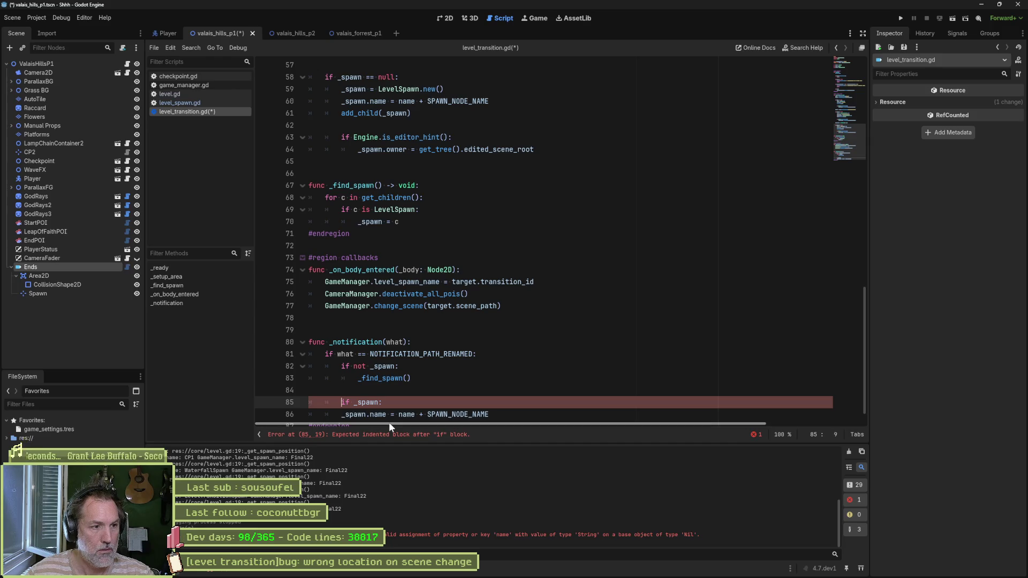
key("Down")
key("Tab")
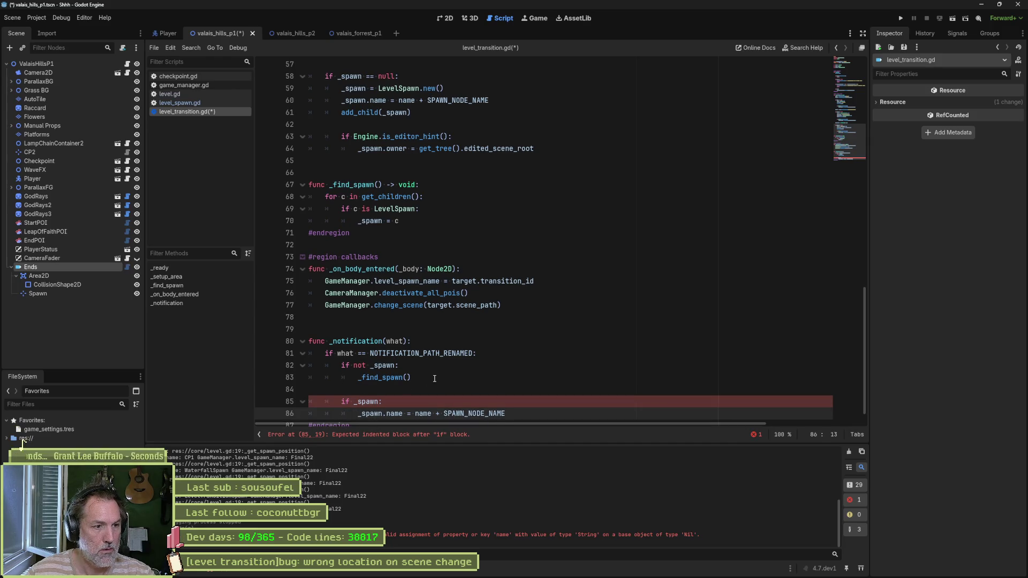
key("ctrl+s")
scroll(456, 374, "down", 1)
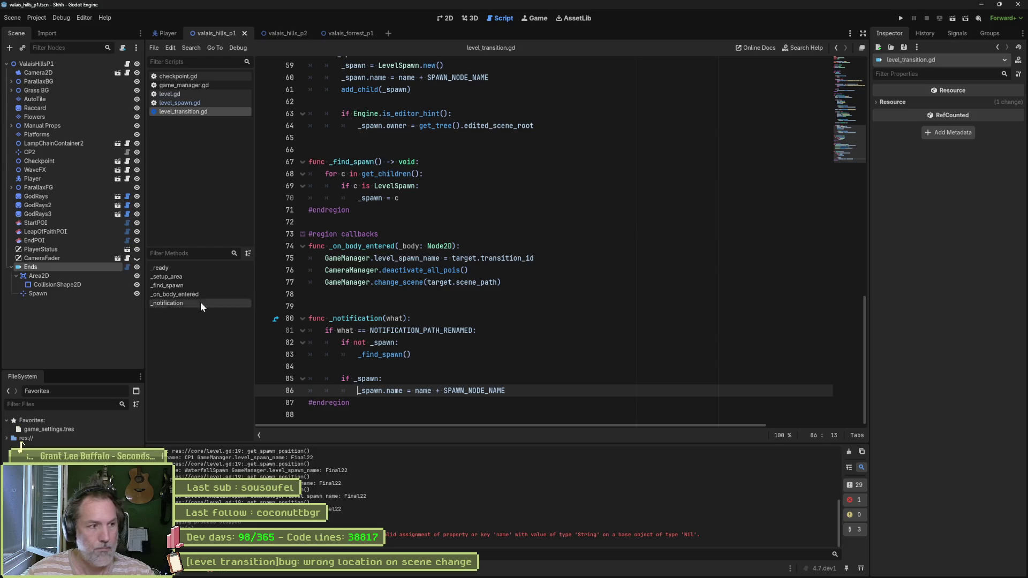
Step: Rename the Ends node back to End and deselect the scene tree nodes
left_click(88, 269)
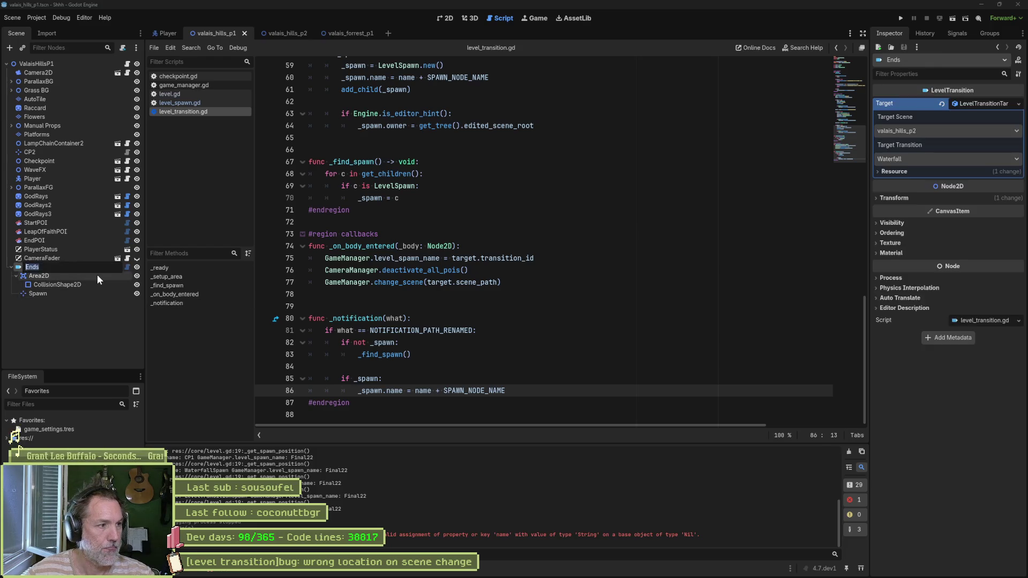
type("End")
key("Return")
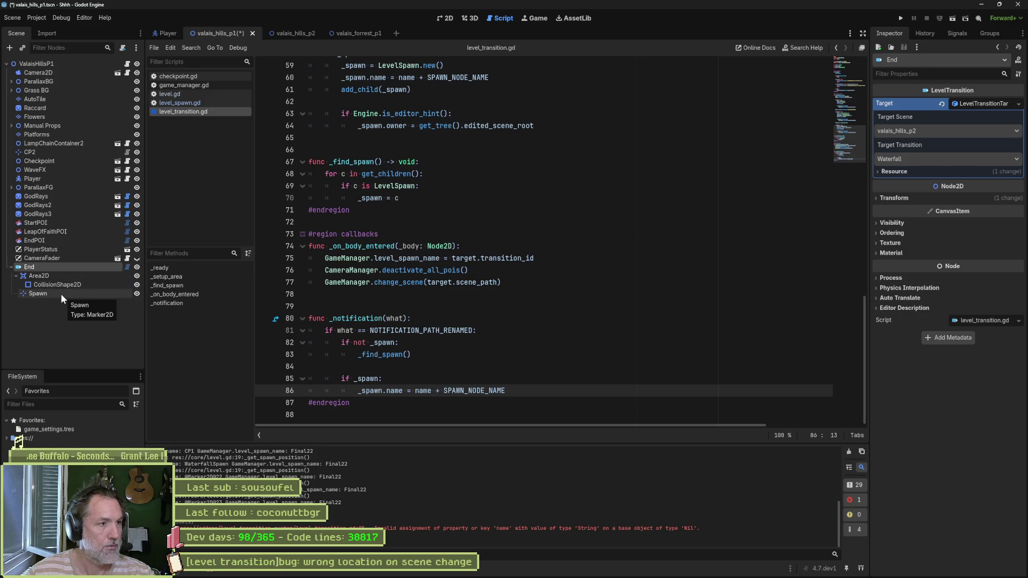
left_click(66, 310)
Step: Create a new LevelTransition and move it to the level's right end beside the old End
key("ctrl+a")
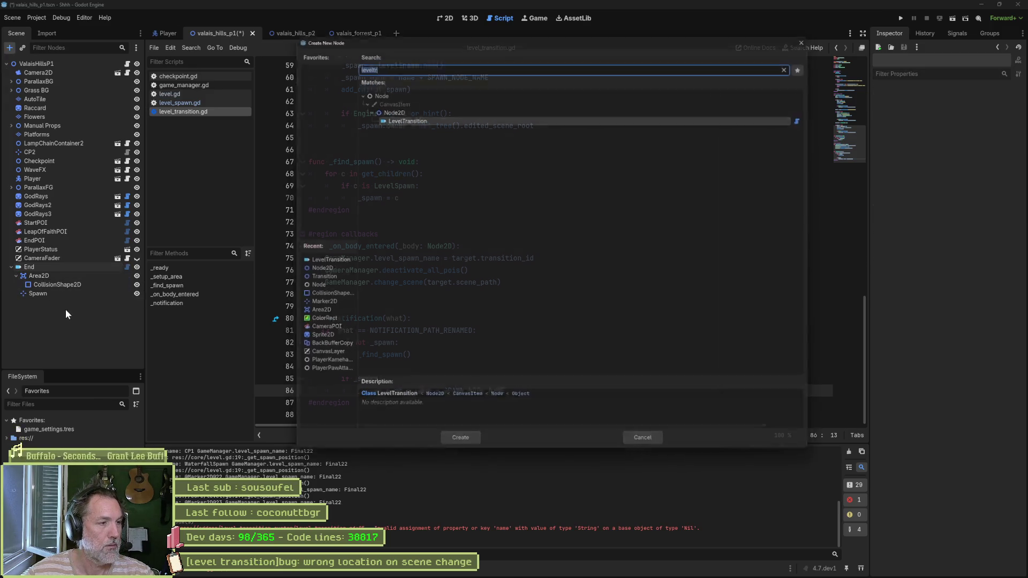
key("Return")
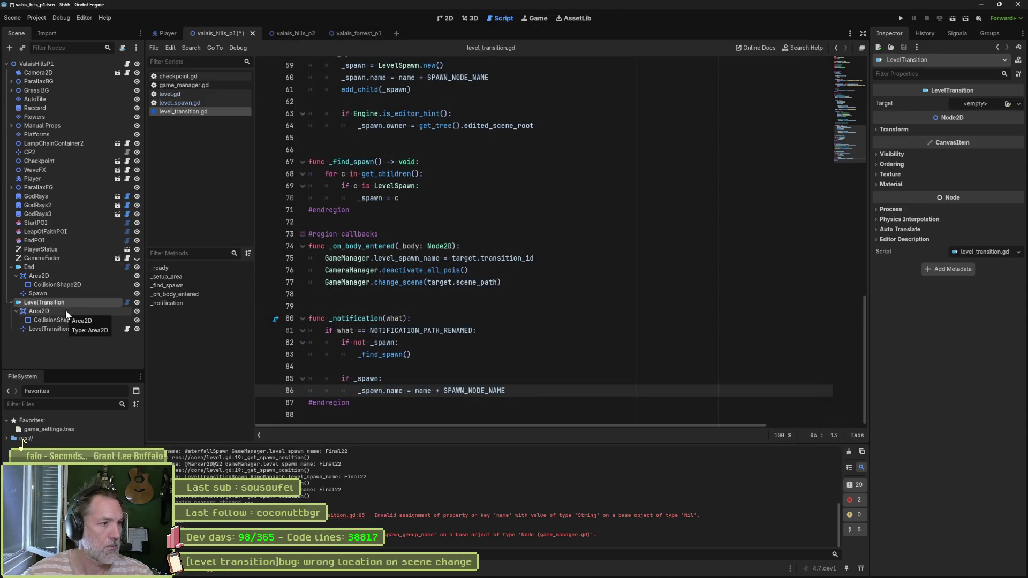
left_click(445, 18)
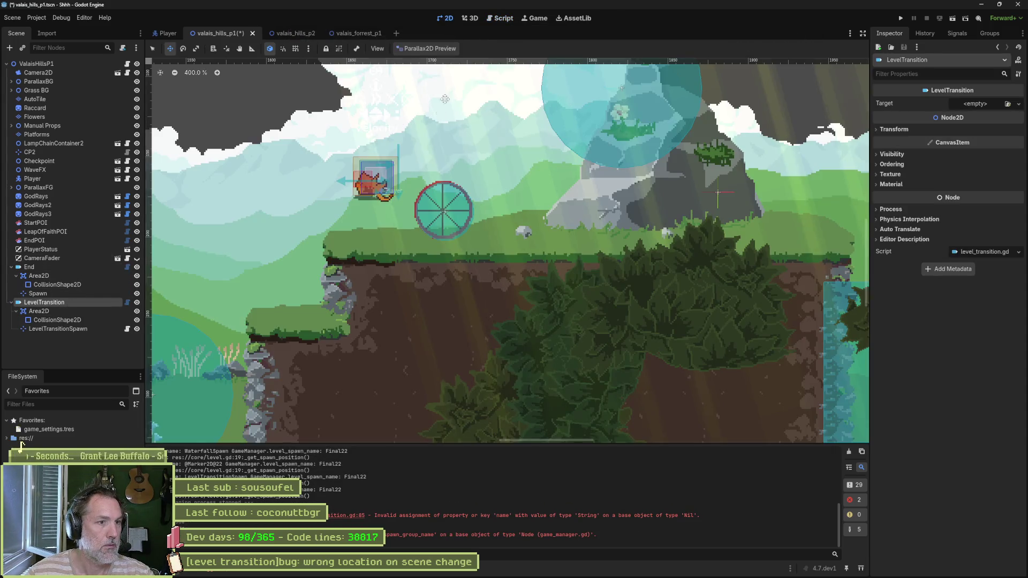
scroll(406, 229, "down", 10)
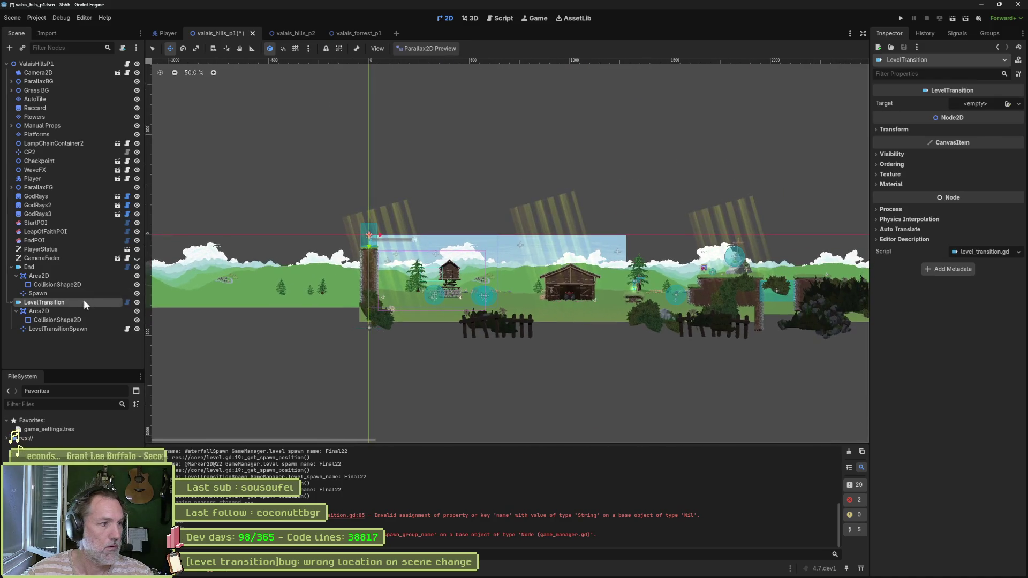
left_click(70, 266)
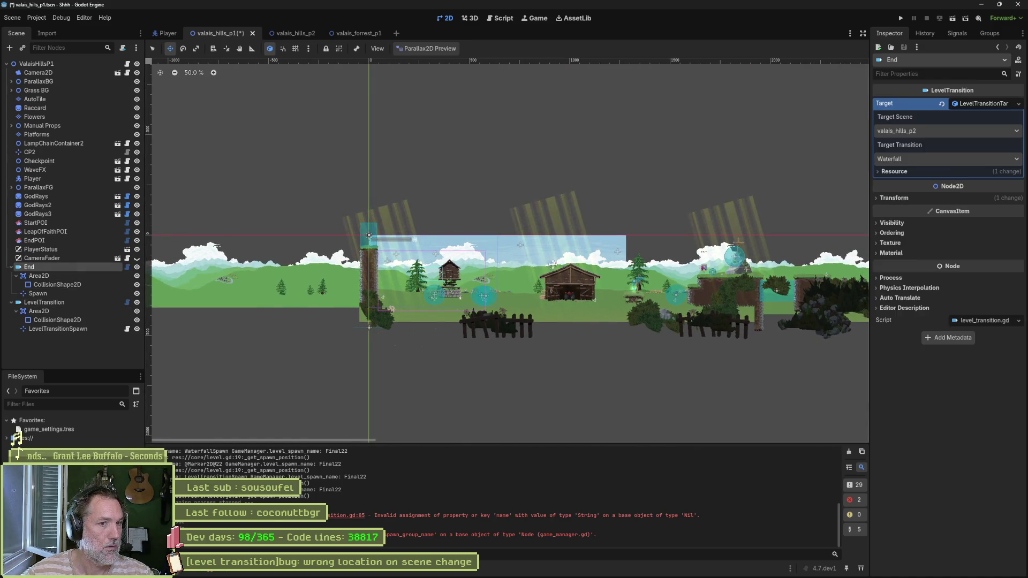
scroll(647, 286, "down", 1)
left_click_drag(647, 286, 510, 295)
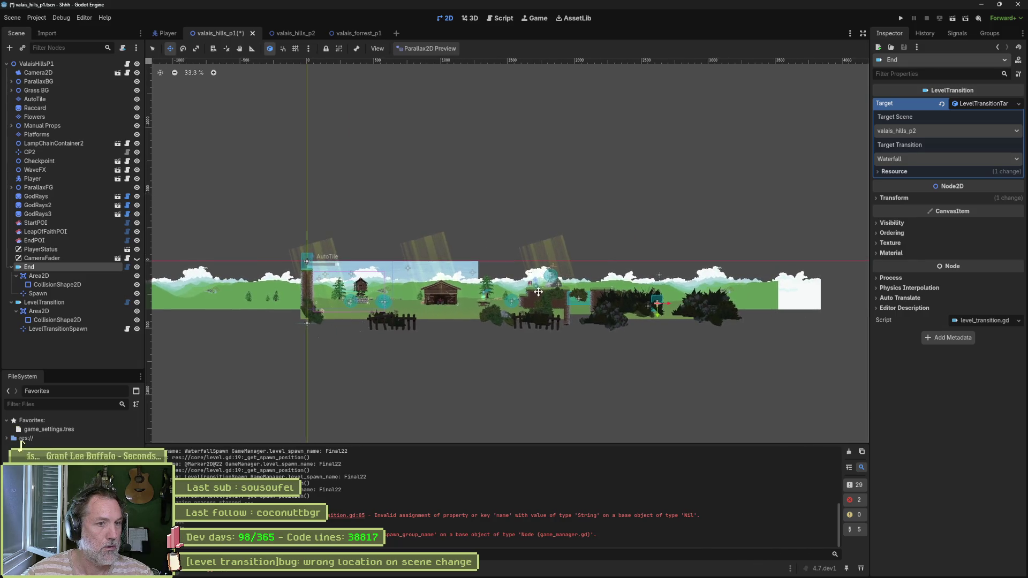
left_click(53, 303)
left_click_drag(382, 301, 560, 329)
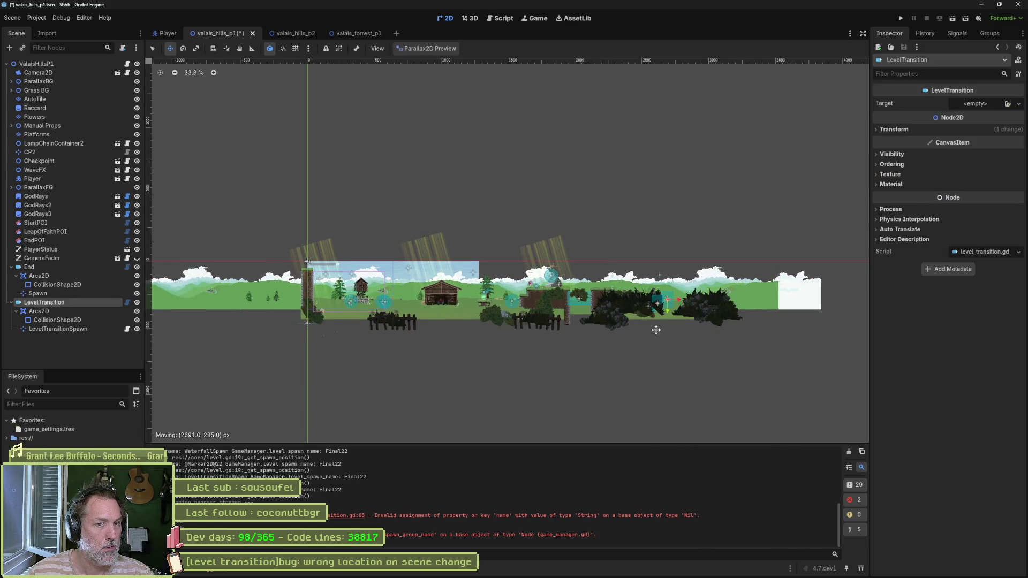
scroll(656, 330, "up", 6)
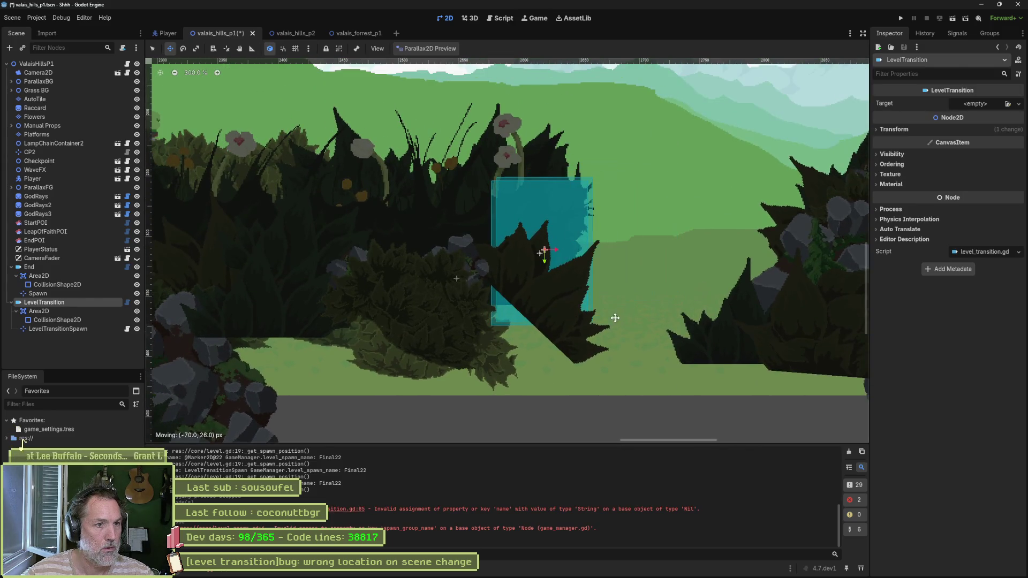
left_click_drag(615, 318, 607, 317)
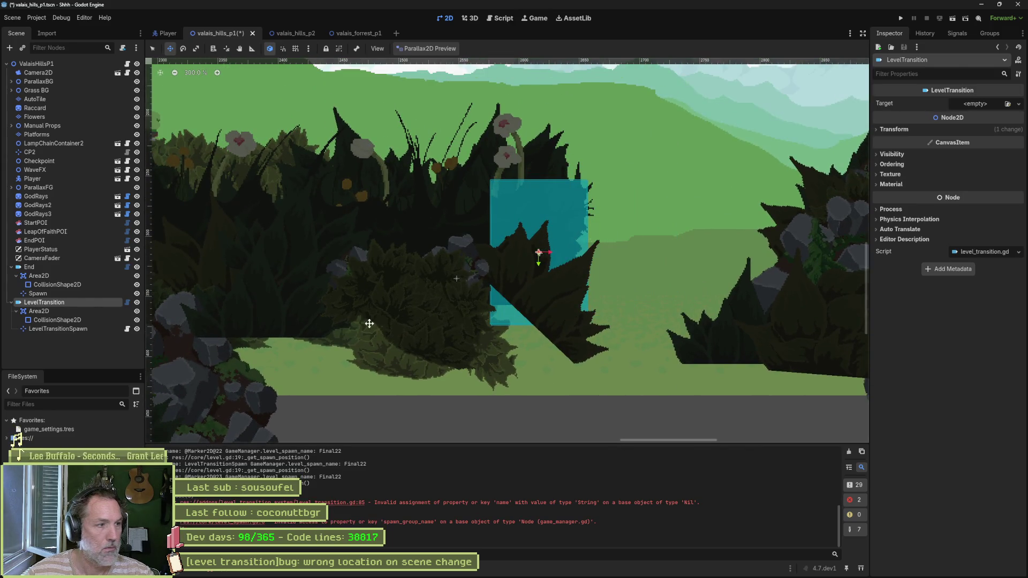
Step: Delete the old End node, rename the new LevelTransition to End, and save
left_click(67, 268)
key("Delete")
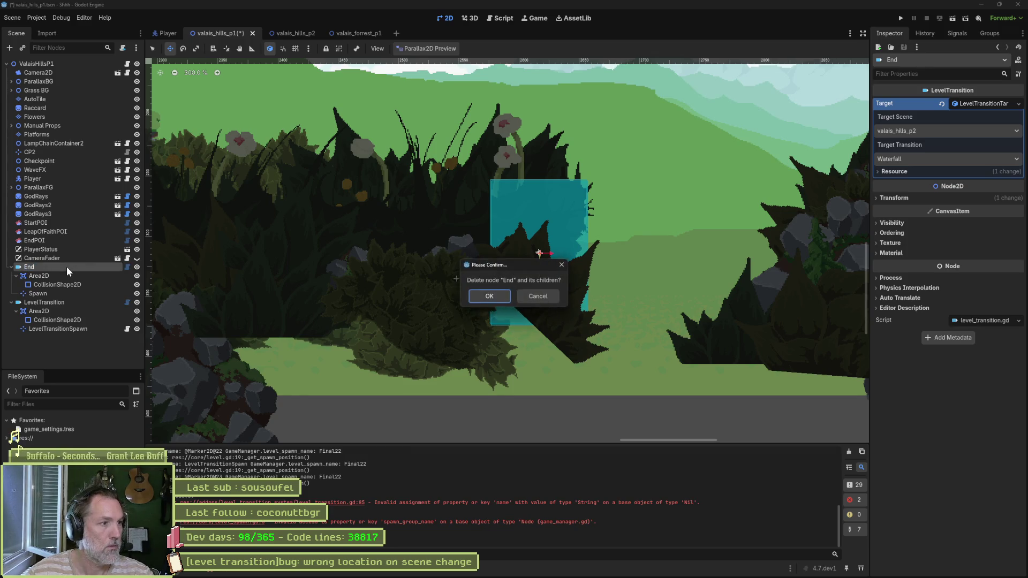
key("Return")
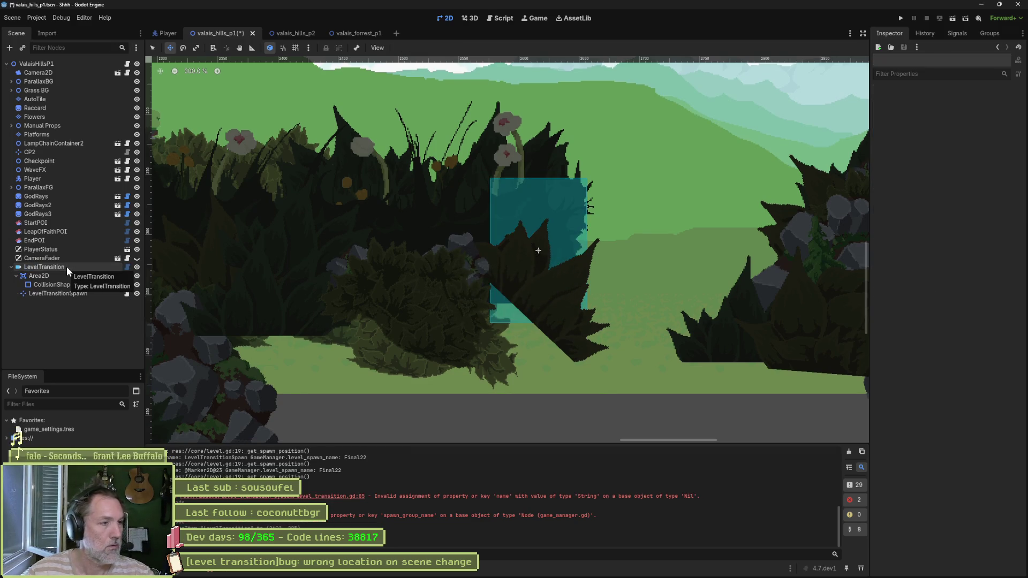
left_click(66, 267)
key("F2")
type("End")
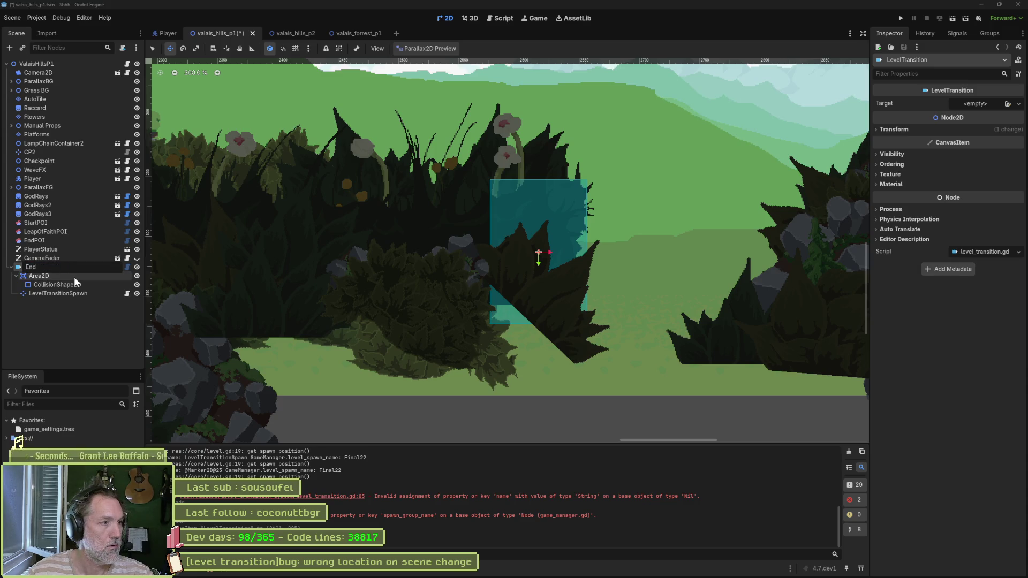
key("Return")
key("ctrl+s")
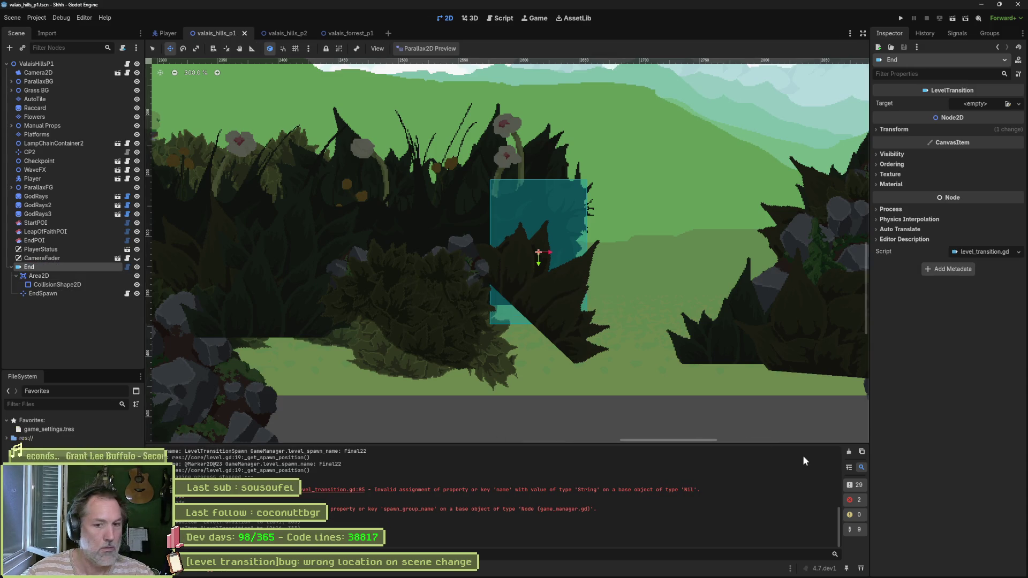
Step: Clear the output, try renaming End to Ends, undo it, and save again
left_click(849, 452)
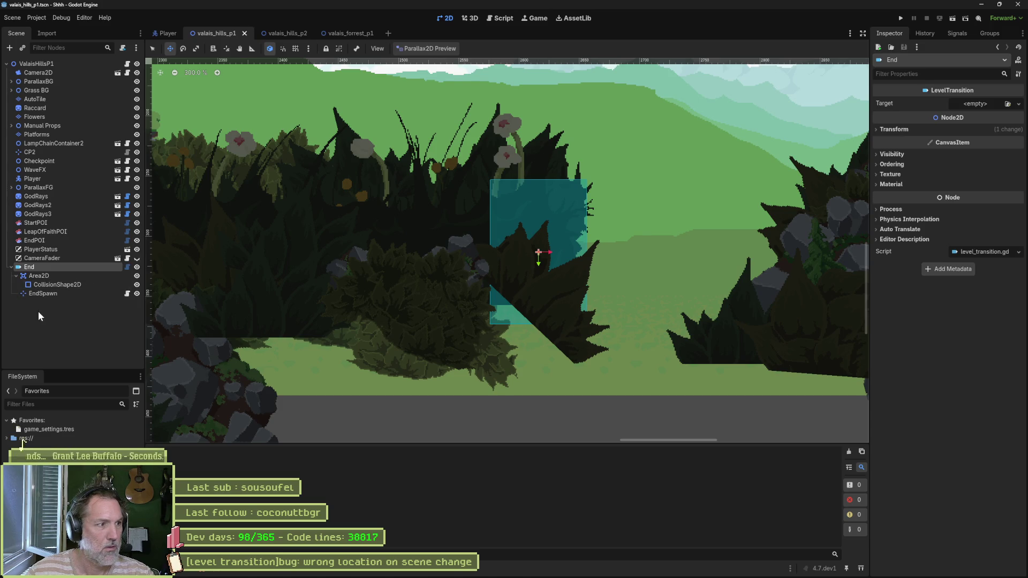
key("F2")
key("End")
type("s")
key("Return")
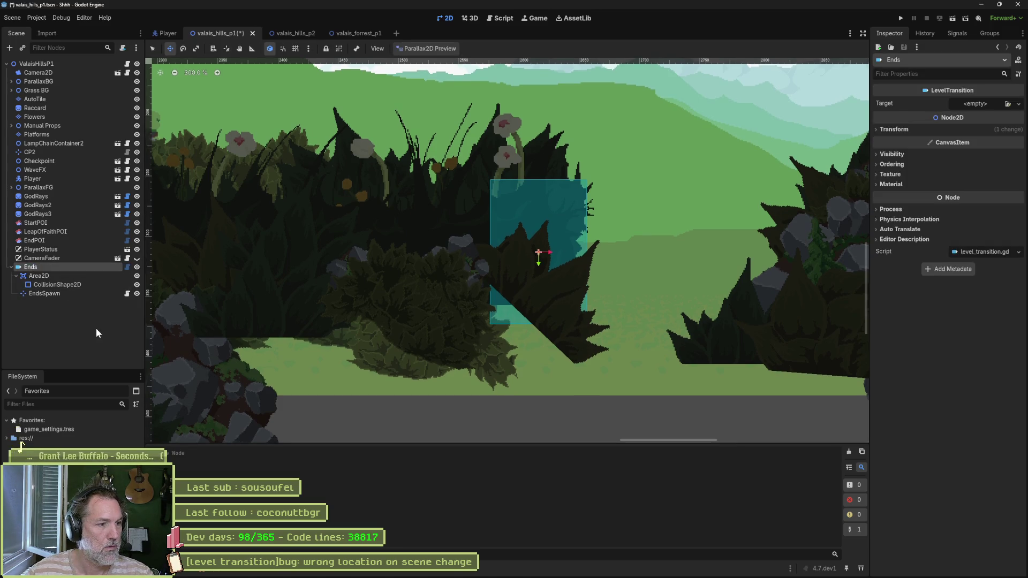
key("ctrl+z")
key("ctrl+s")
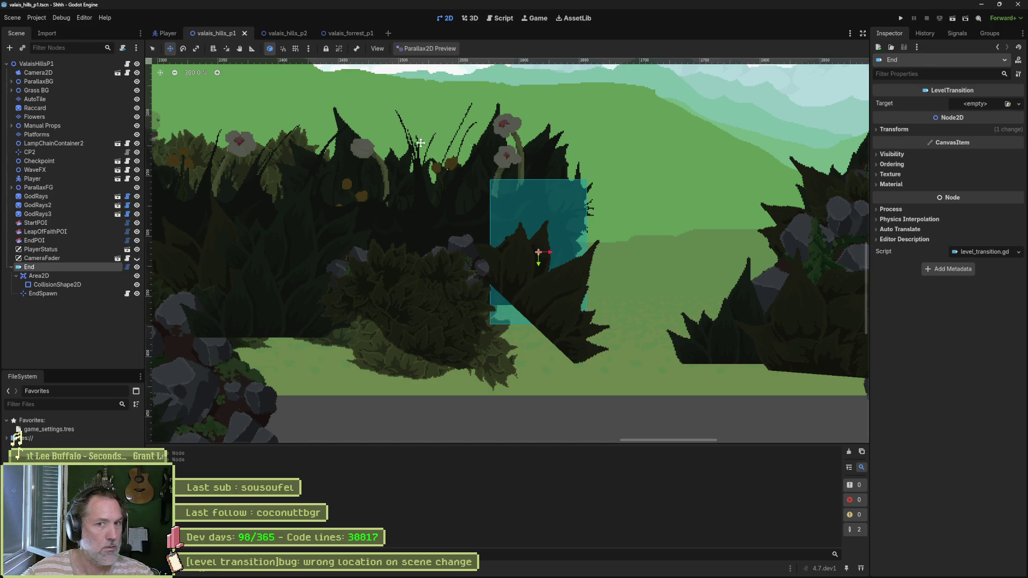
Step: Give End a new LevelTransitionTarget pointing to valais_hills_p2 (Waterfall) and save
left_click(969, 104)
left_click(992, 129)
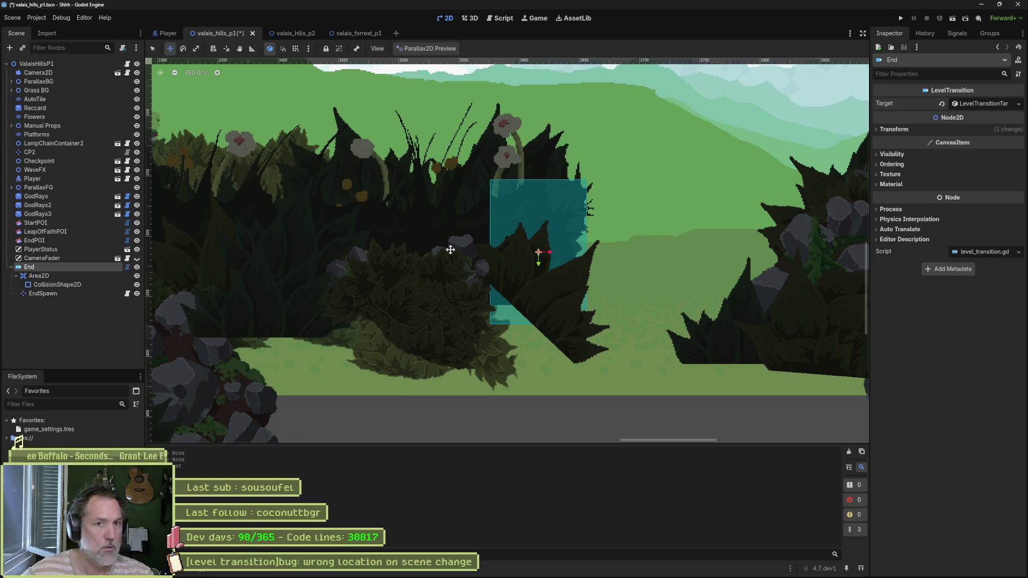
left_click(980, 105)
left_click(948, 130)
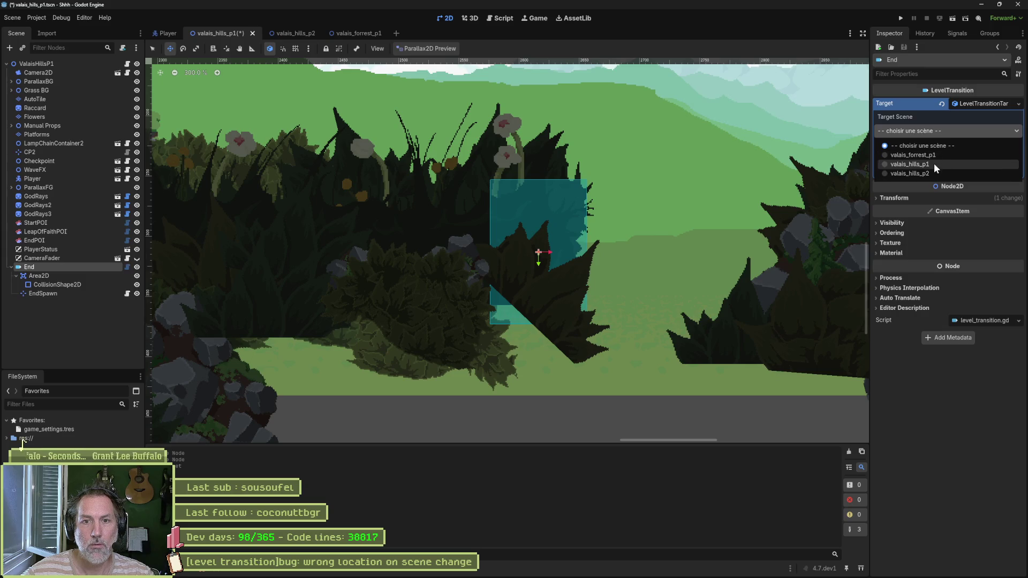
left_click(935, 163)
key("ctrl+s")
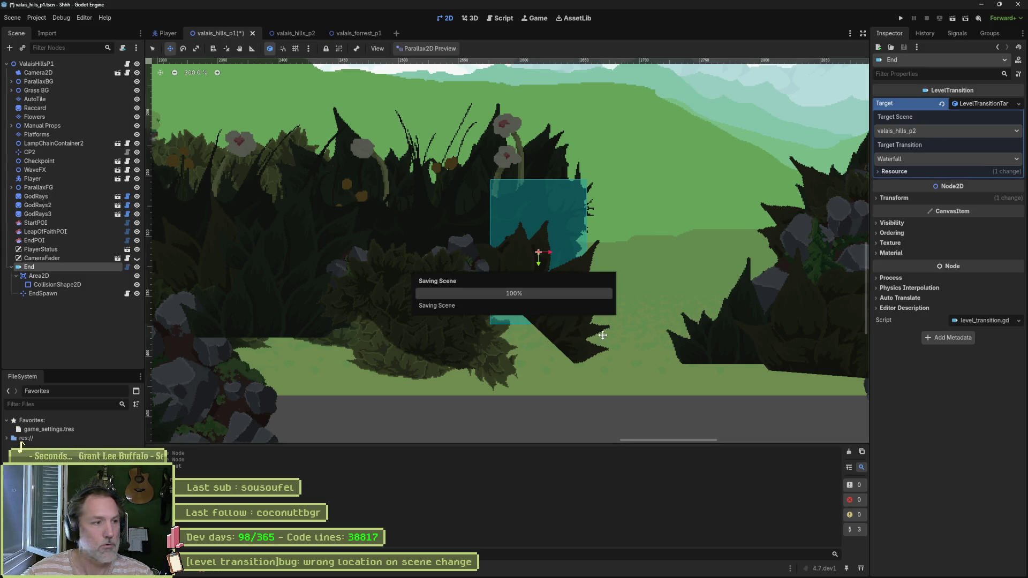
Step: Clear the old LevelTransition error from the Debugger's Errors list, then run the level
left_click(102, 338)
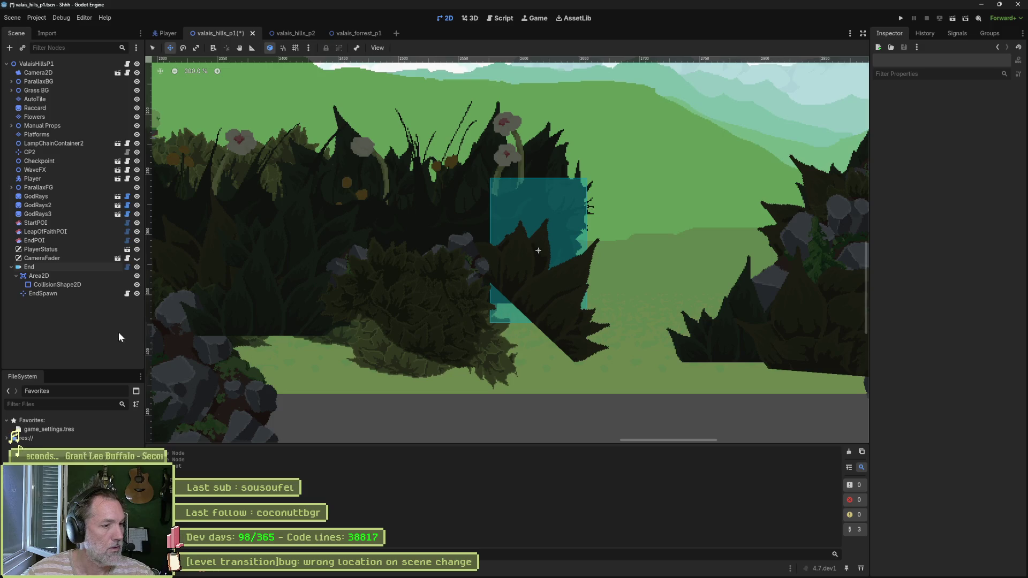
left_click(198, 572)
left_click(214, 390)
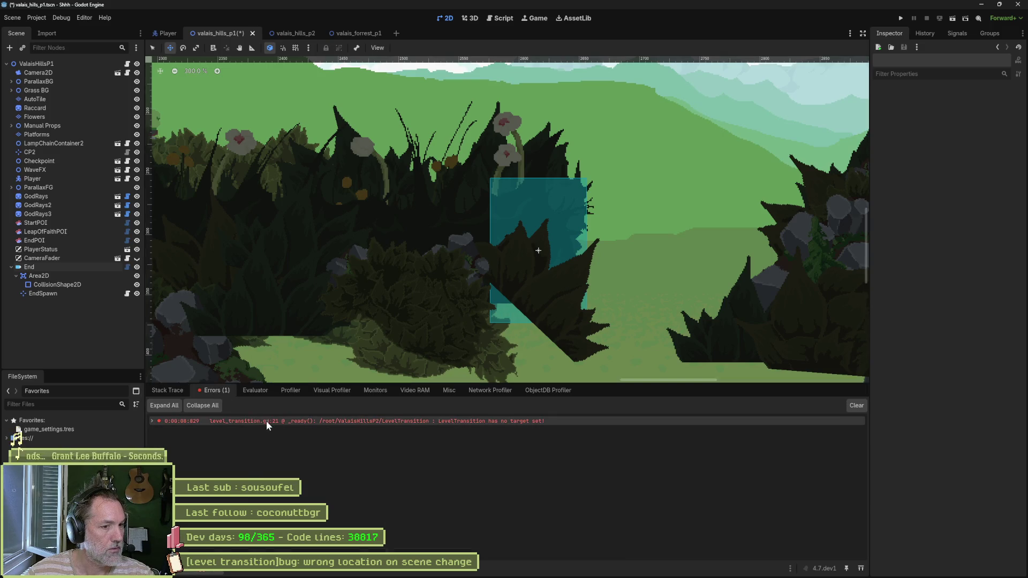
left_click(856, 406)
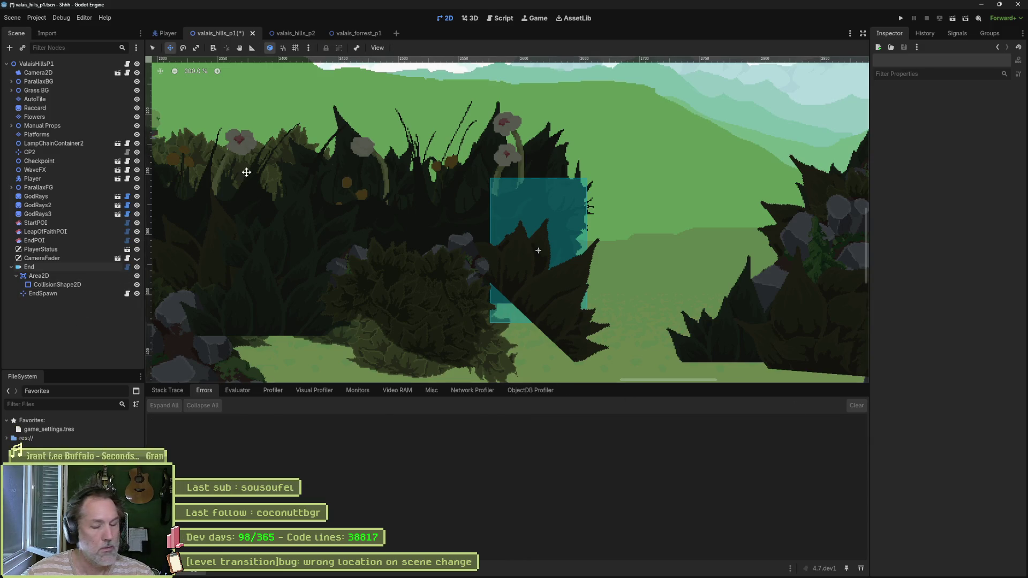
key("F6")
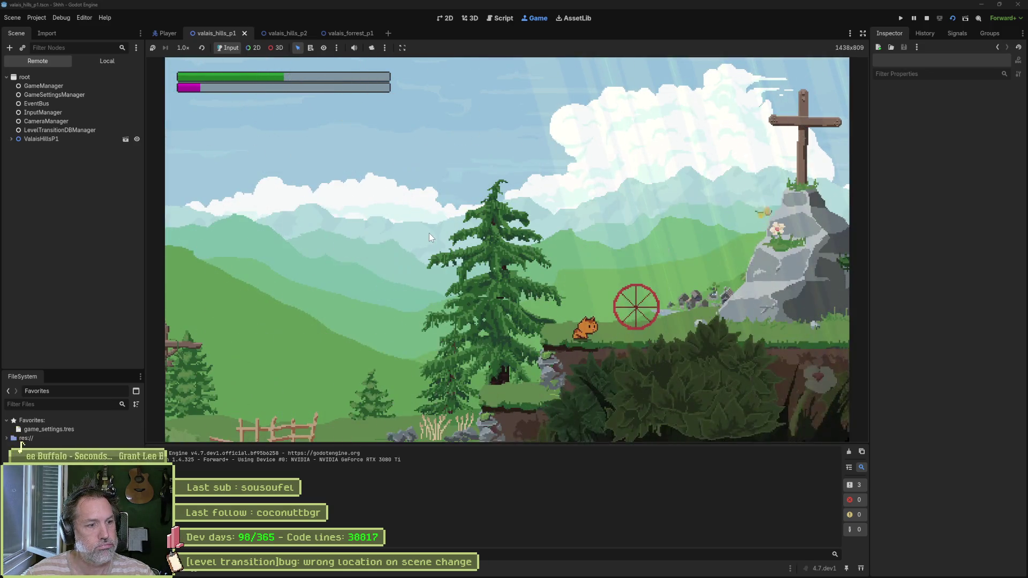
Step: Run and jump the cat right through the End exit into valais_hills_p2
key("Right")
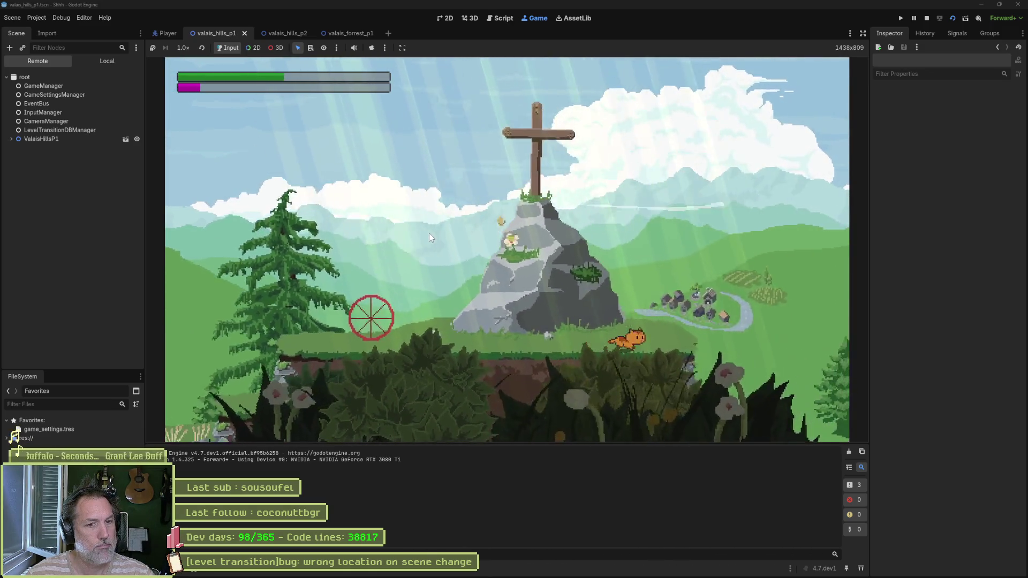
key("space")
key("Right")
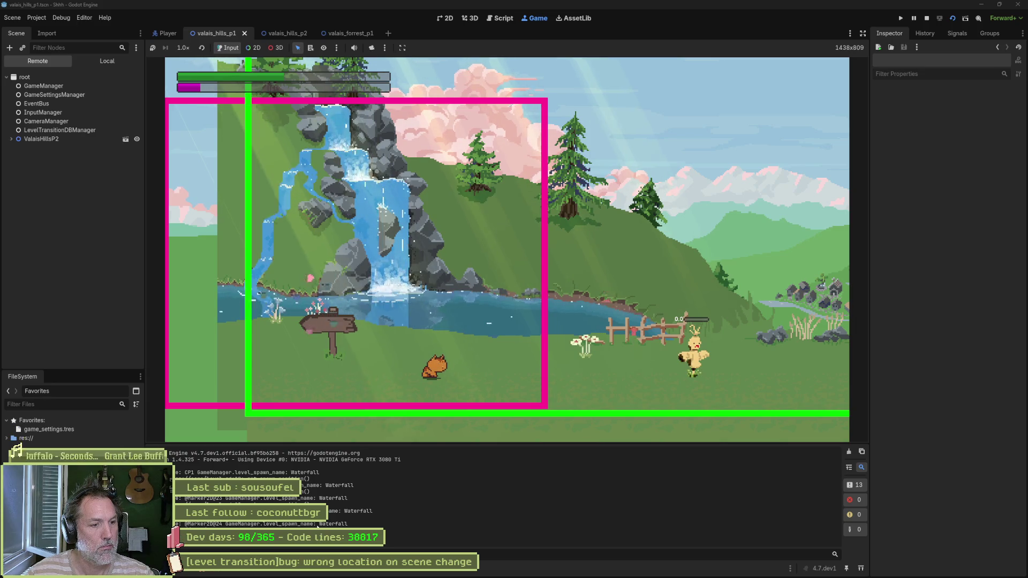
Step: Expand ValaisHillsP2's Waterfall and LevelTransition nodes in the Remote tree to check their spawns
left_click(11, 139)
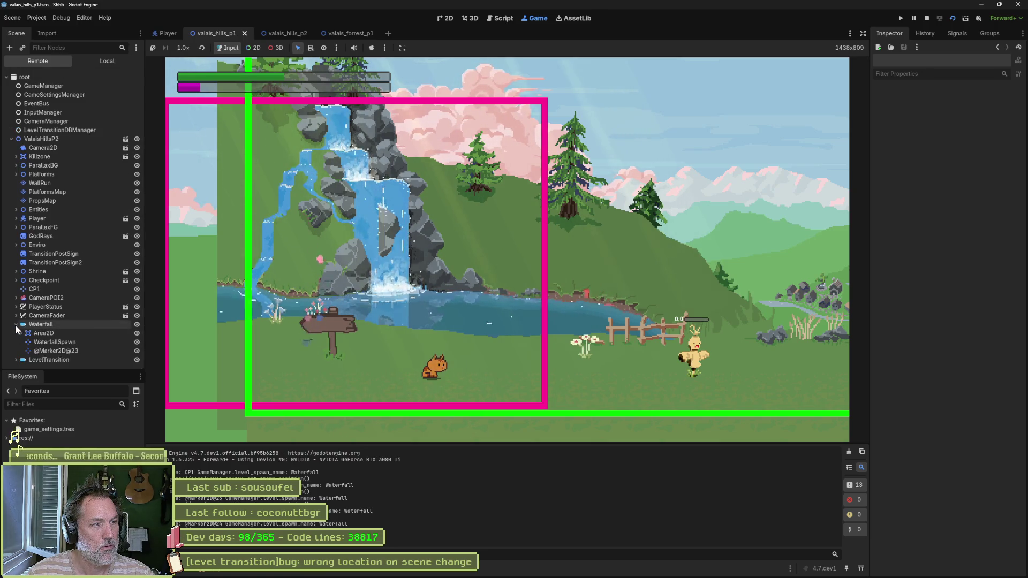
left_click(16, 324)
left_click(16, 360)
scroll(49, 315, "down", 3)
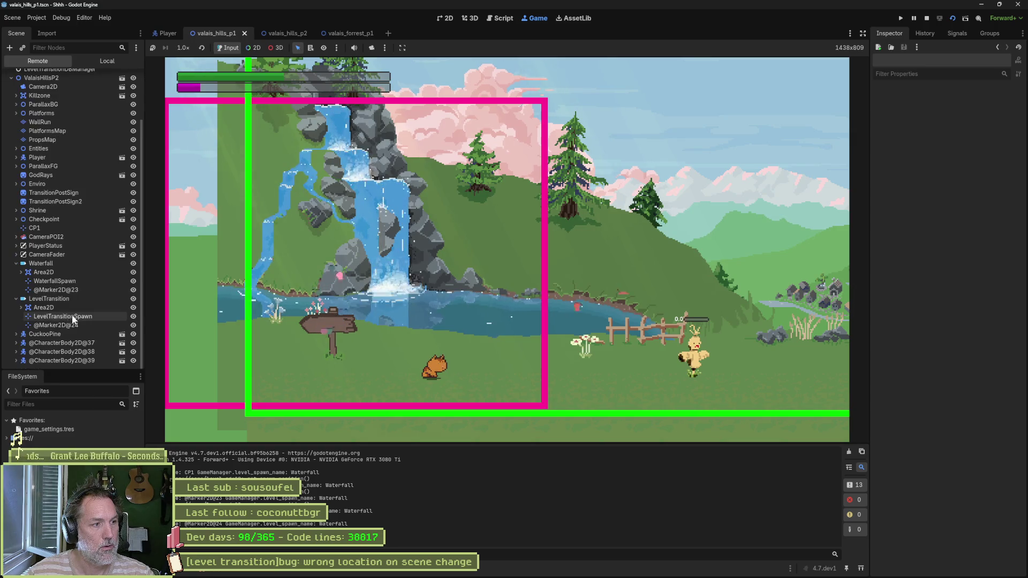
scroll(82, 306, "up", 2)
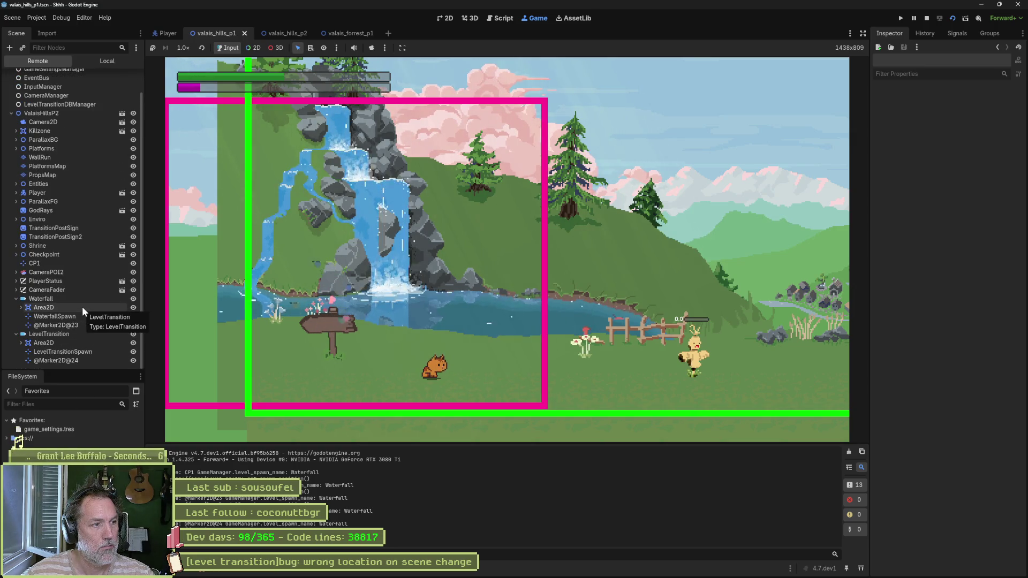
Step: Stop the game and read level_transition.gd's _find_spawn and _setup_area code, selecting _spawn on line 58
left_click(927, 17)
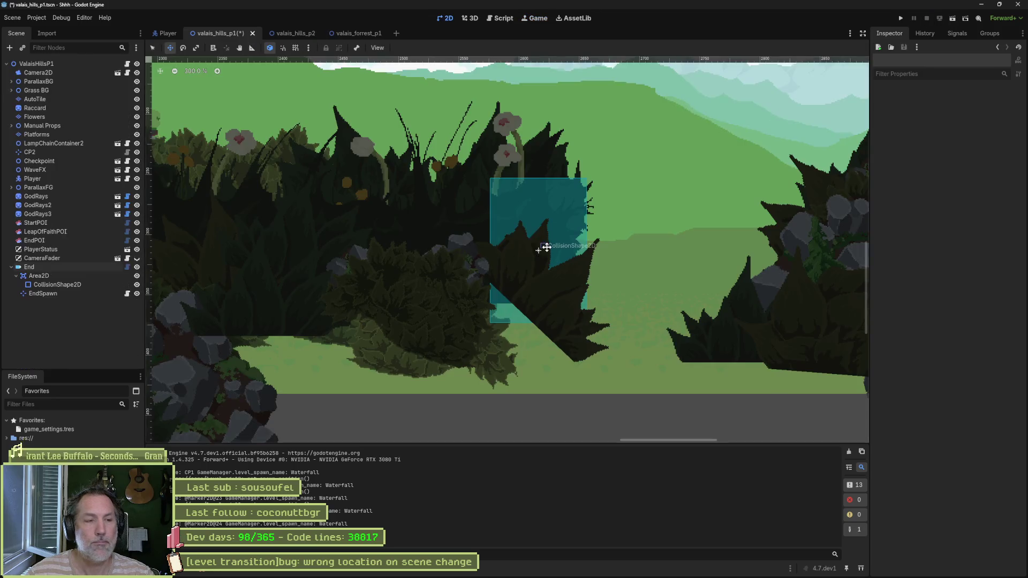
left_click(503, 18)
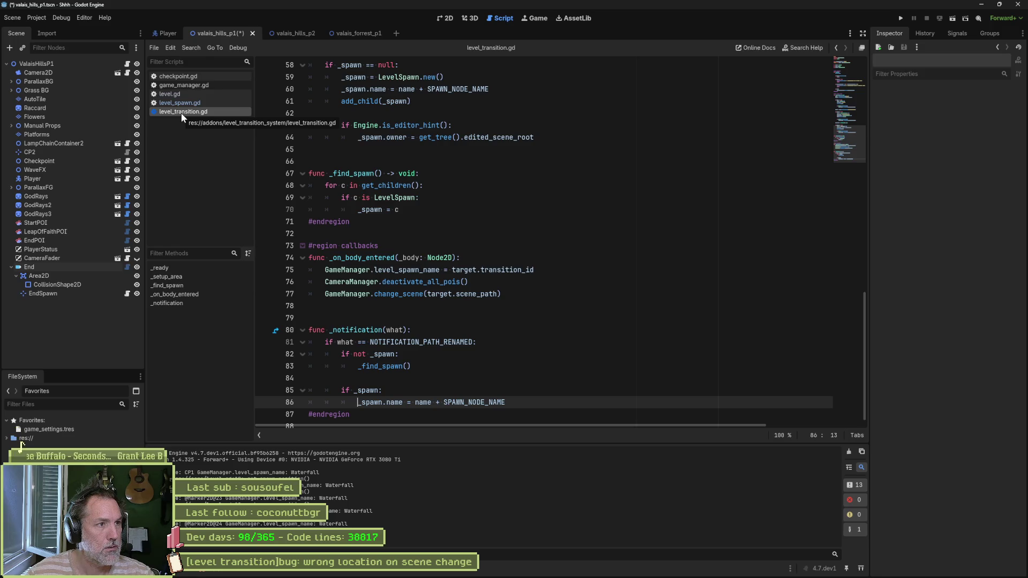
left_click(473, 213)
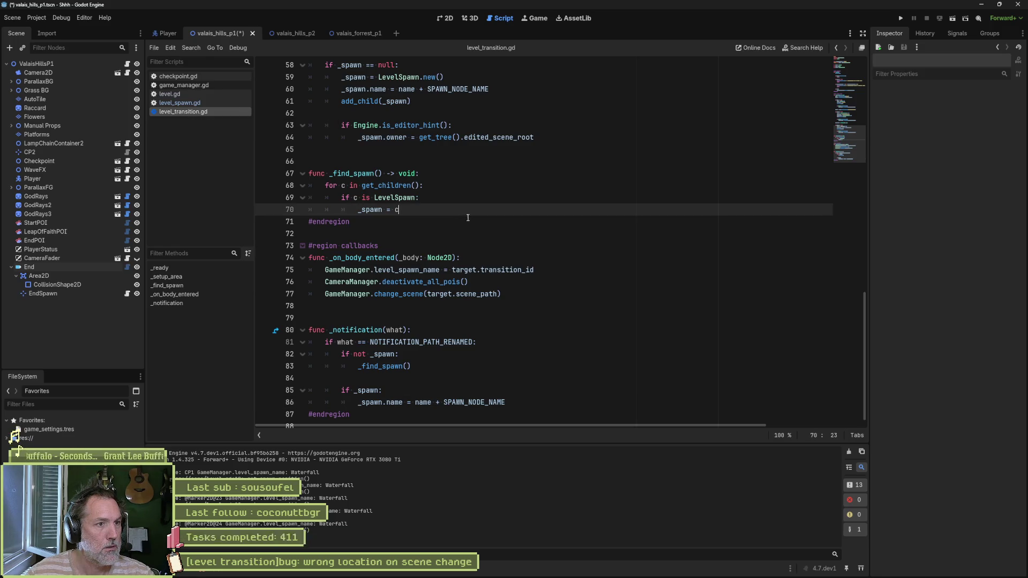
scroll(474, 218, "up", 6)
scroll(464, 221, "up", 7)
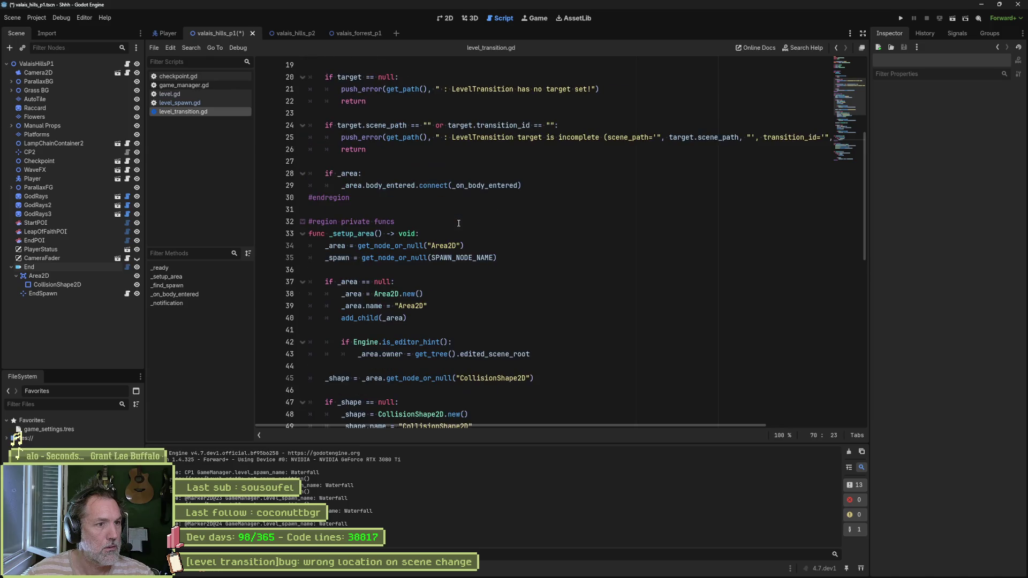
scroll(458, 230, "down", 2)
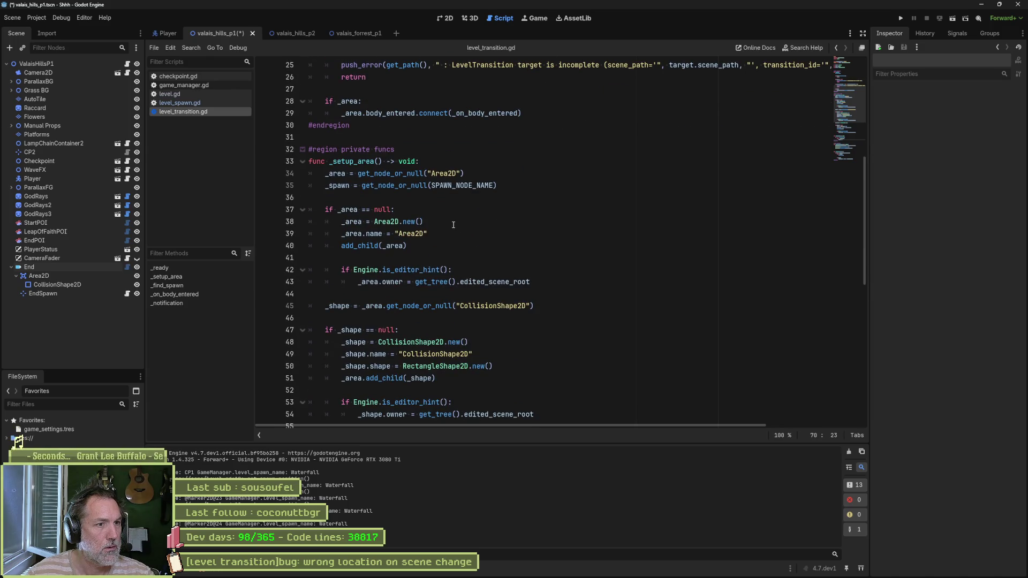
scroll(454, 225, "down", 1)
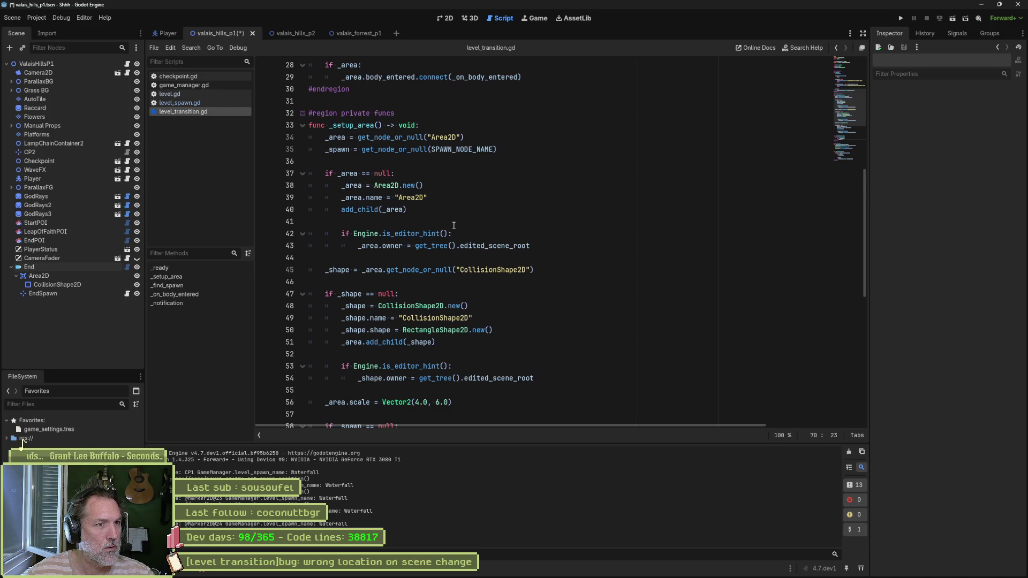
scroll(453, 224, "down", 3)
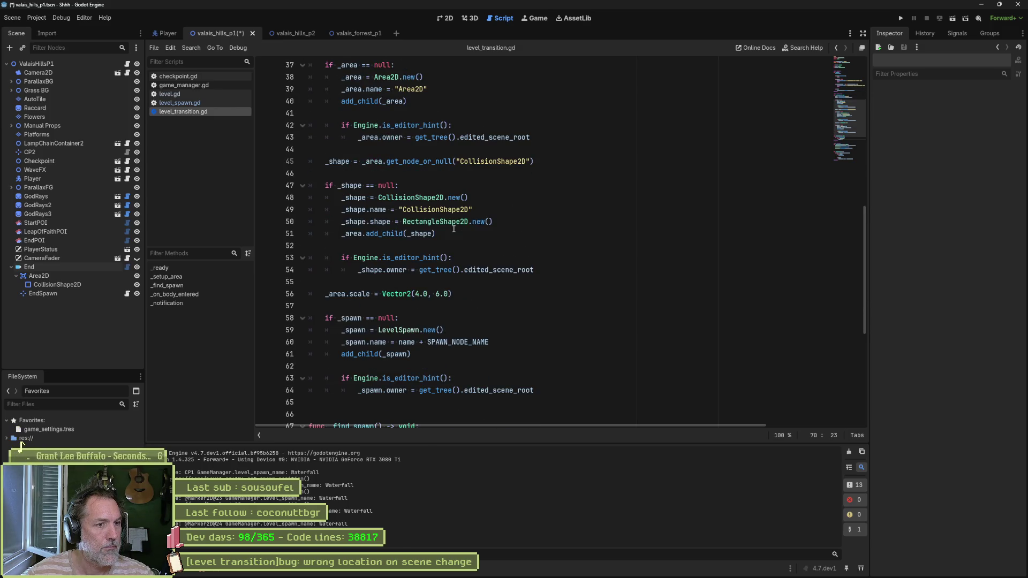
scroll(454, 229, "down", 1)
double_click(351, 282)
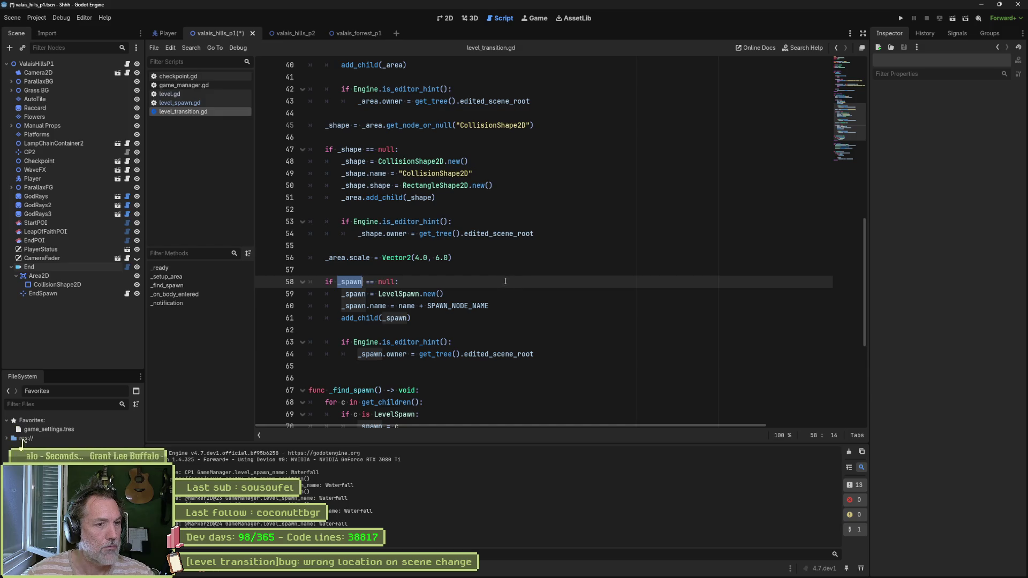
Step: Copy the _find_spawn() call and paste it into _setup_area on line 57, after the _area.scale line
scroll(504, 281, "down", 1)
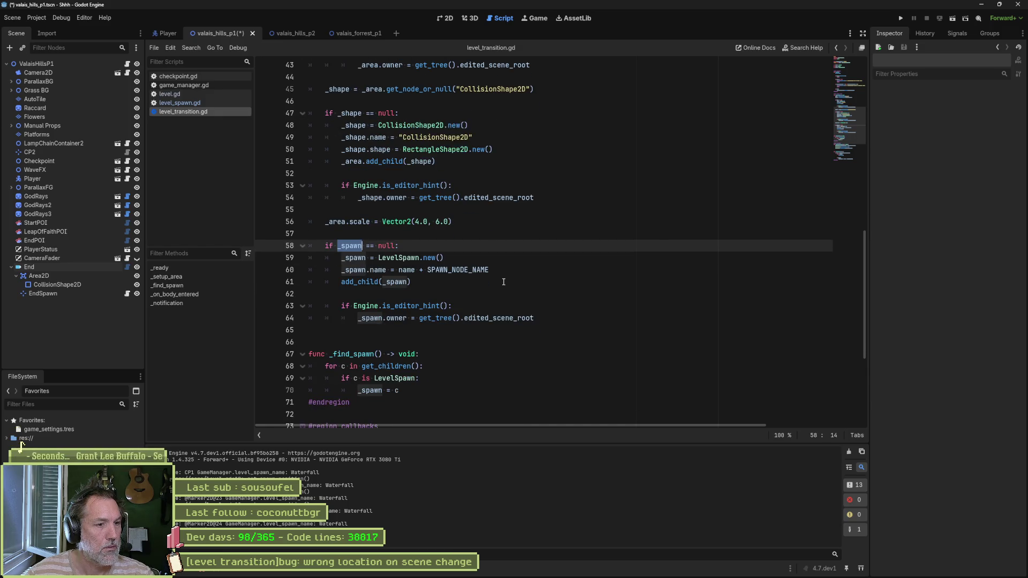
left_click_drag(329, 355, 375, 353)
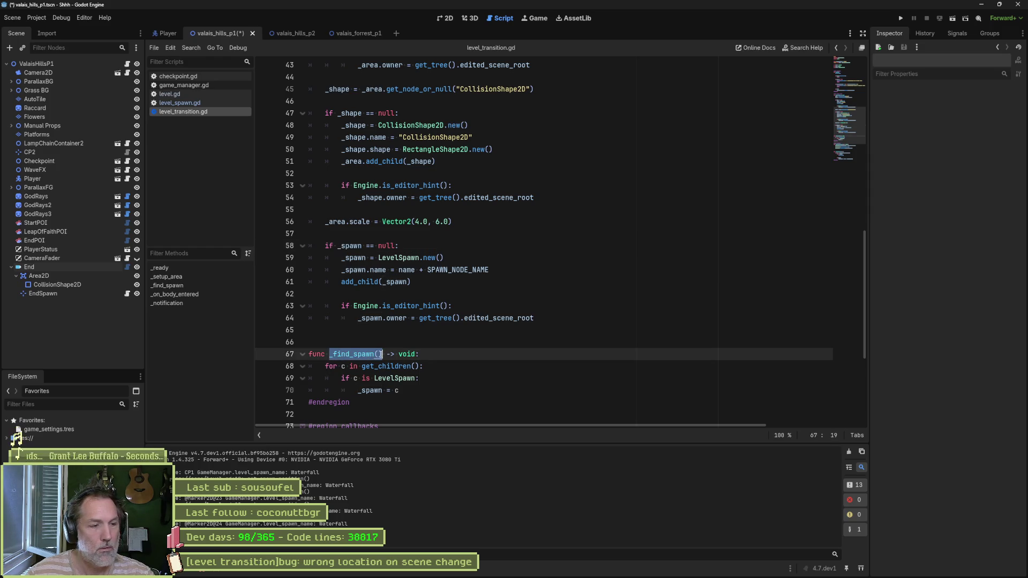
left_click(349, 354)
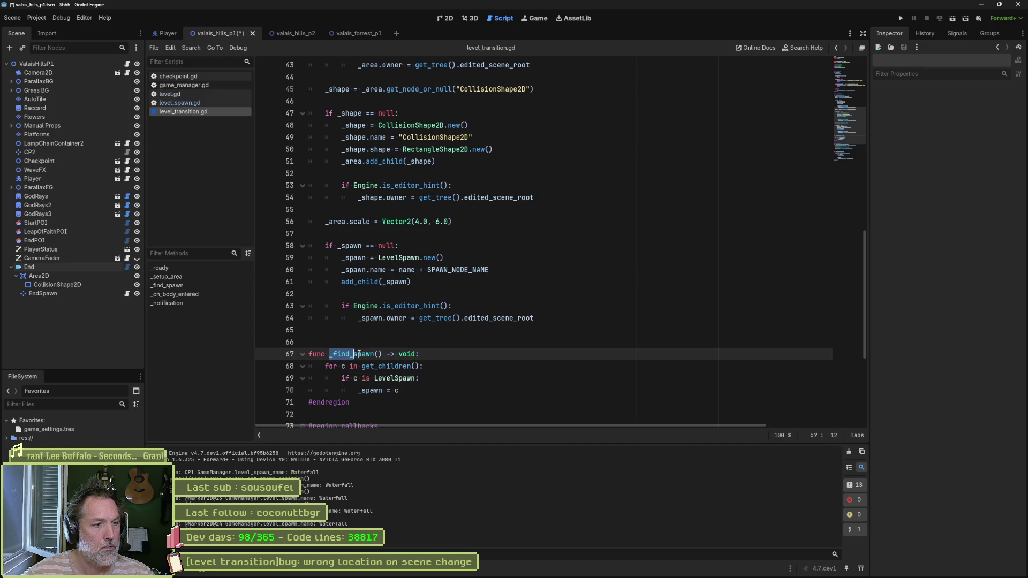
left_click_drag(359, 354, 379, 354)
left_click(391, 102)
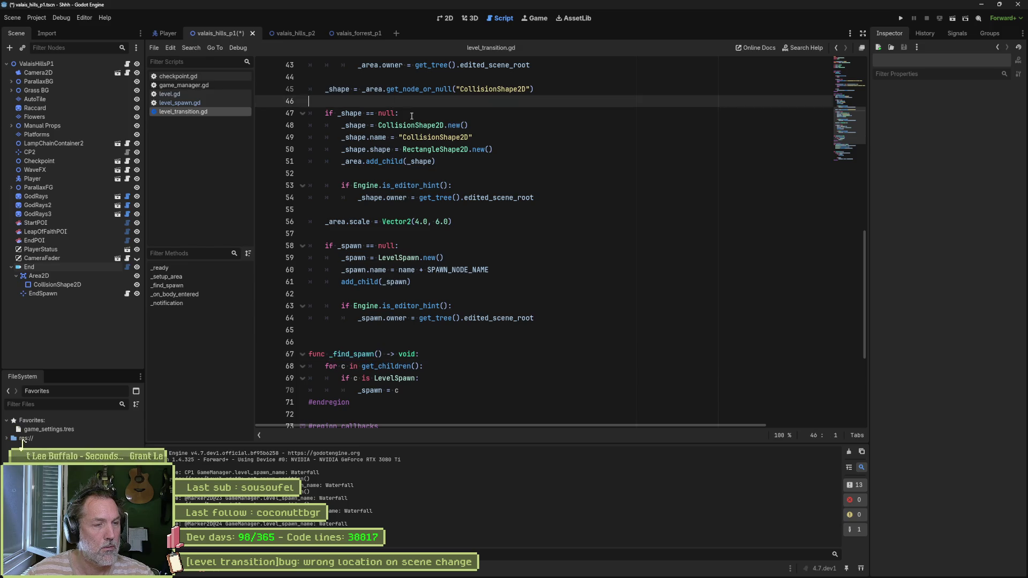
left_click(391, 234)
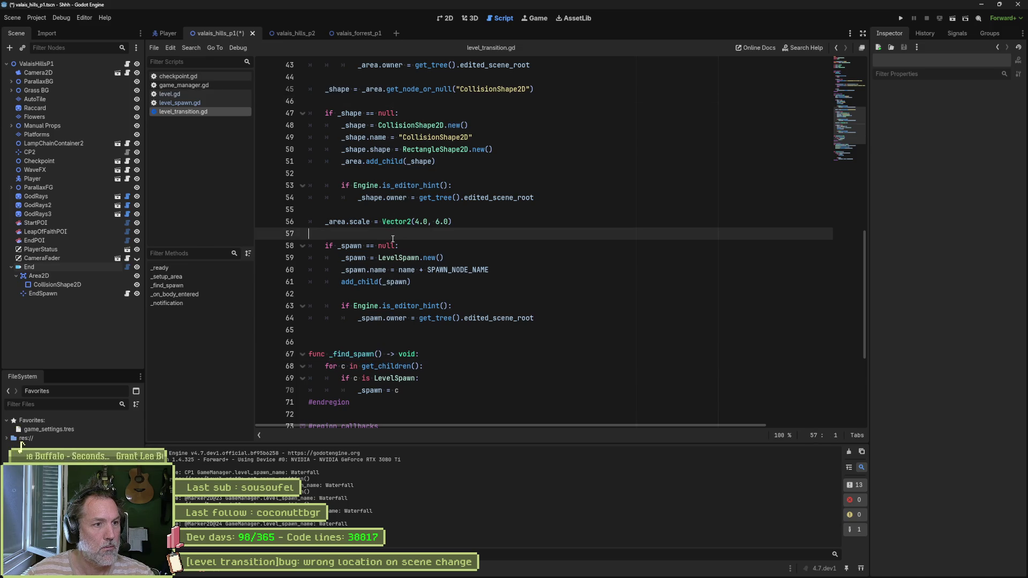
type("_find_spawn()")
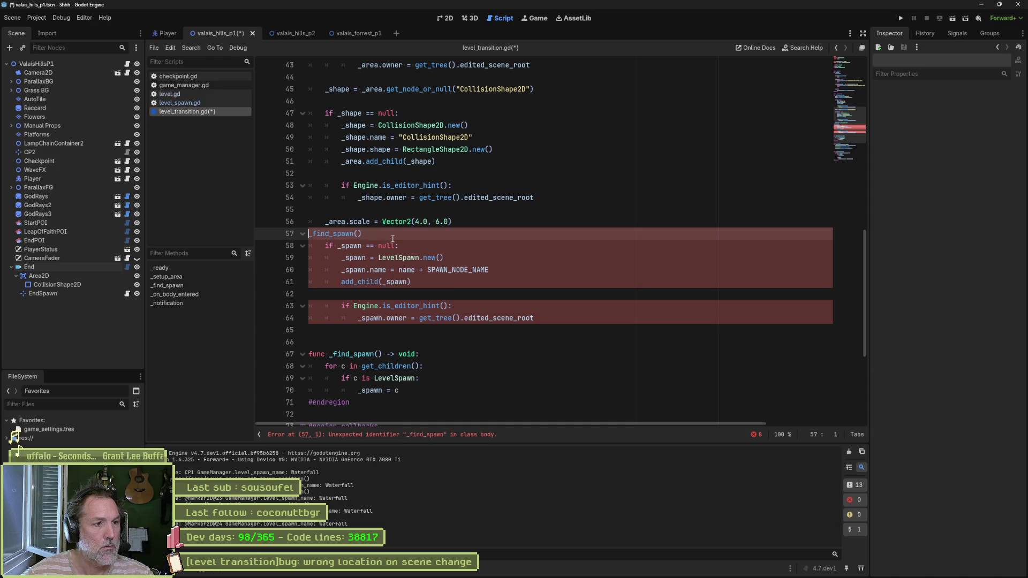
key("Down")
key("Return")
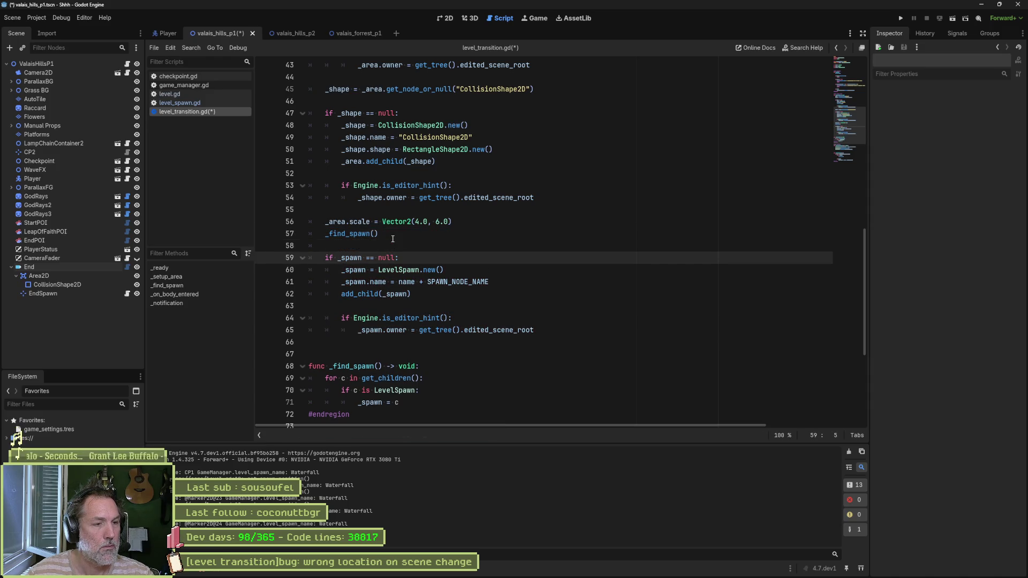
Step: Save level_transition.gd and run the valais_hills_p1 level again
key("ctrl+s")
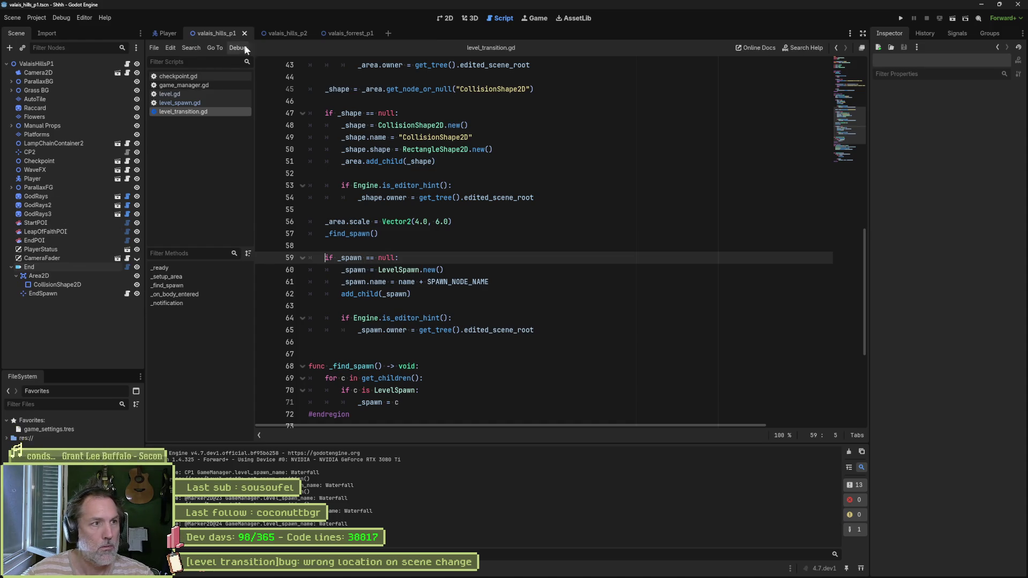
left_click(278, 33)
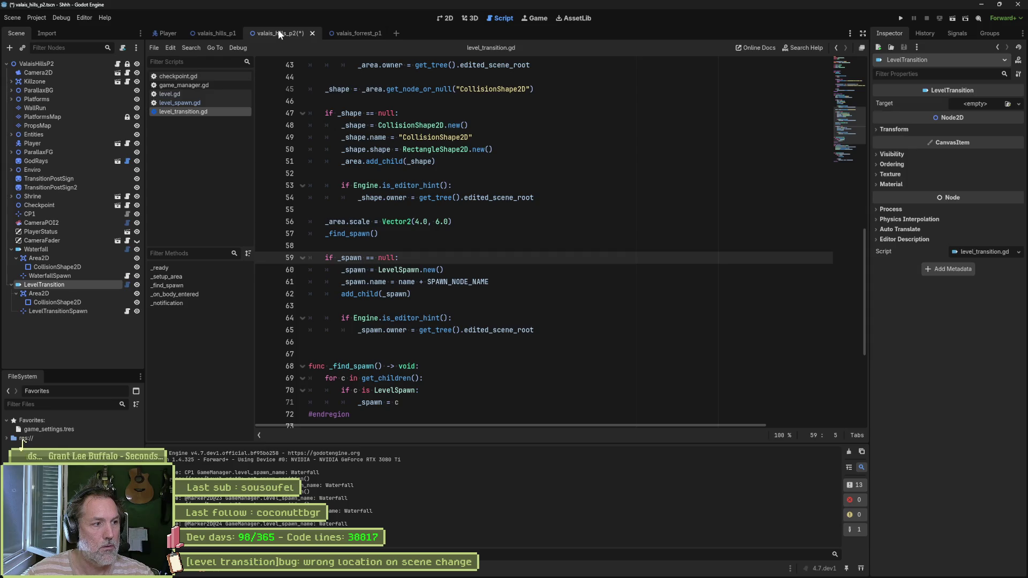
left_click(216, 34)
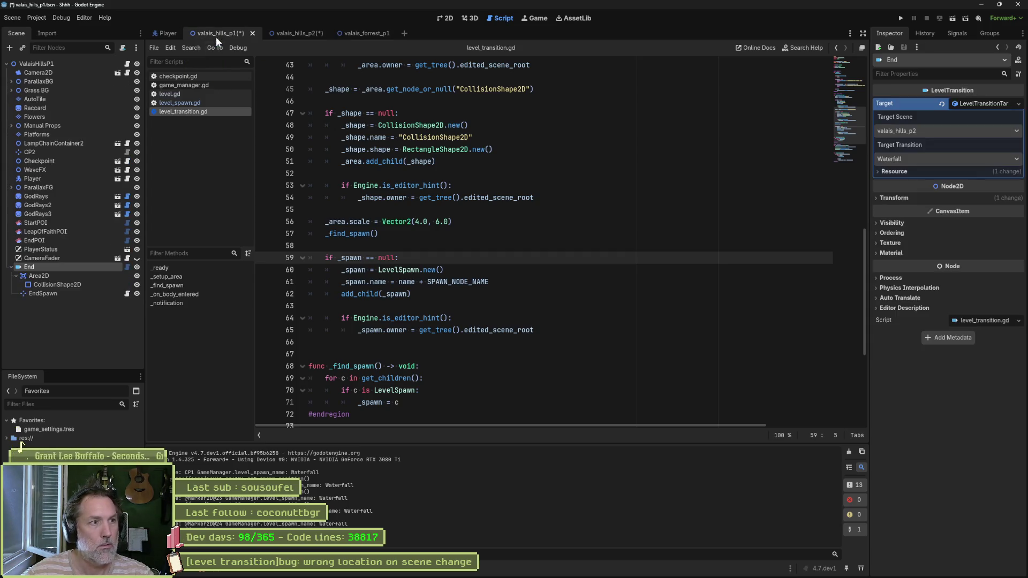
key("F5")
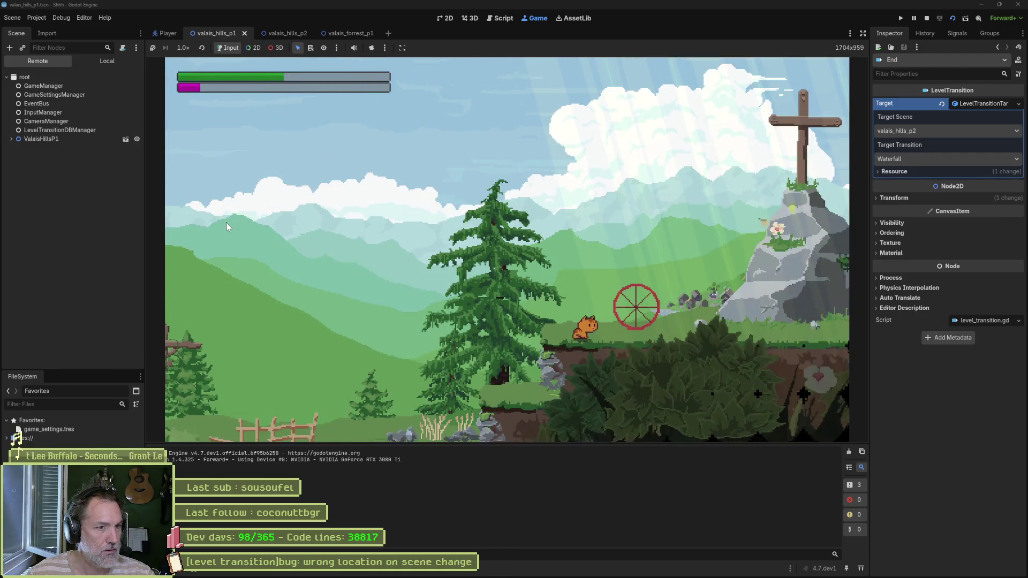
Step: Run and jump the cat right through the valais_hills_p1 exit into valais_hills_p2
left_click(11, 138)
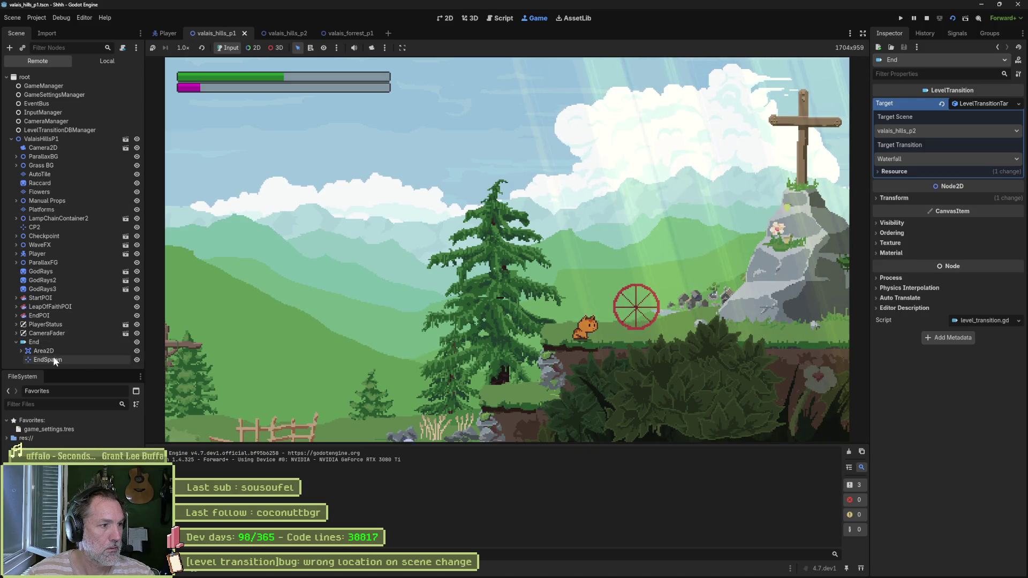
left_click(367, 308)
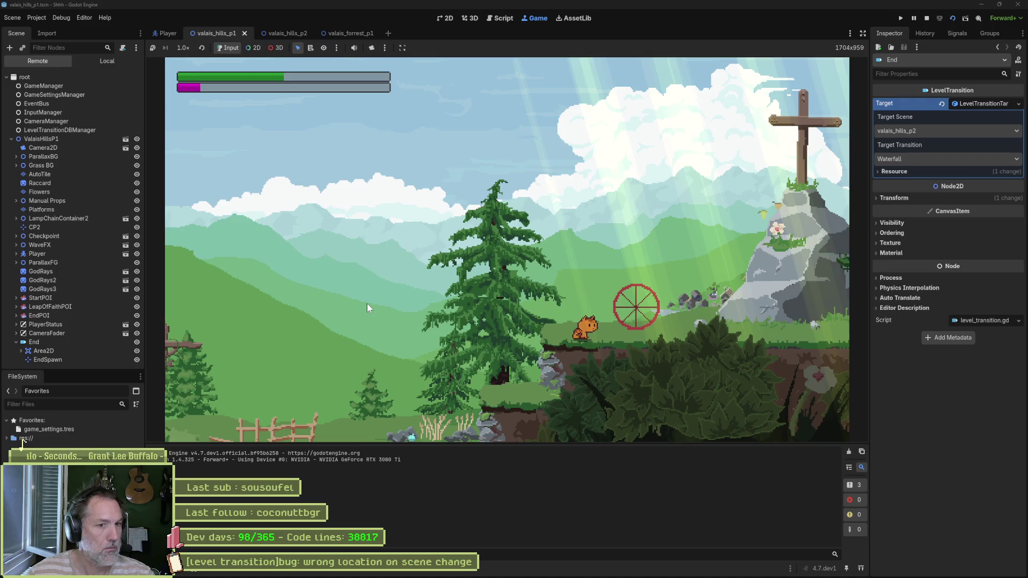
key("Right")
key("Right")
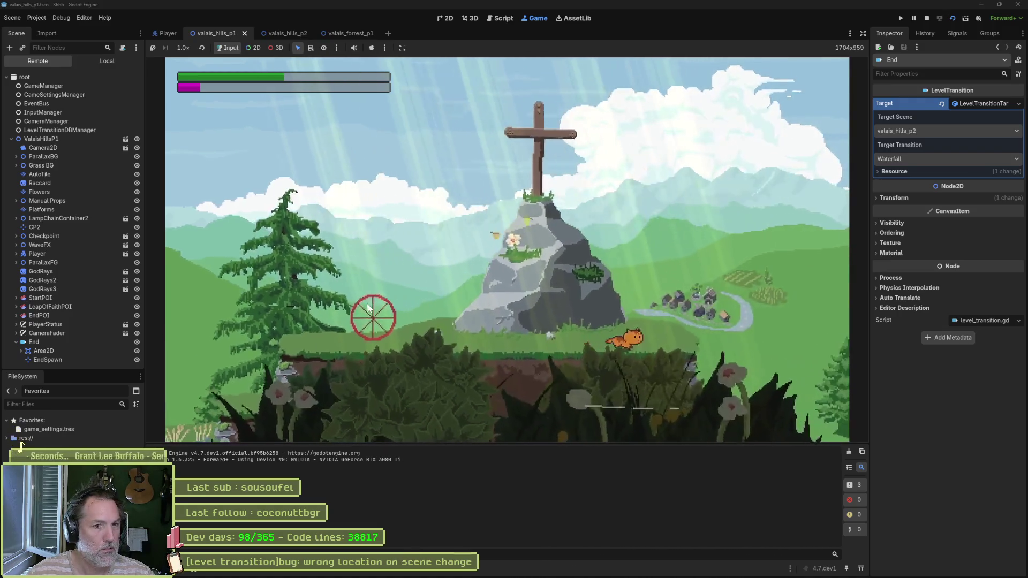
key("space")
key("Right")
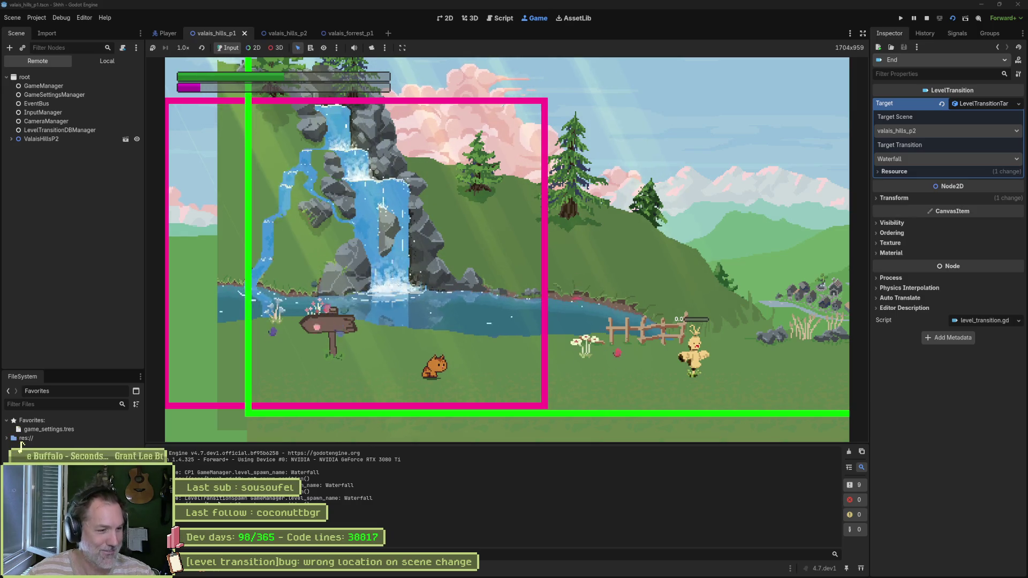
Step: Read the 'LevelTransition has no target set!' runtime error, then stop the game
left_click(212, 568)
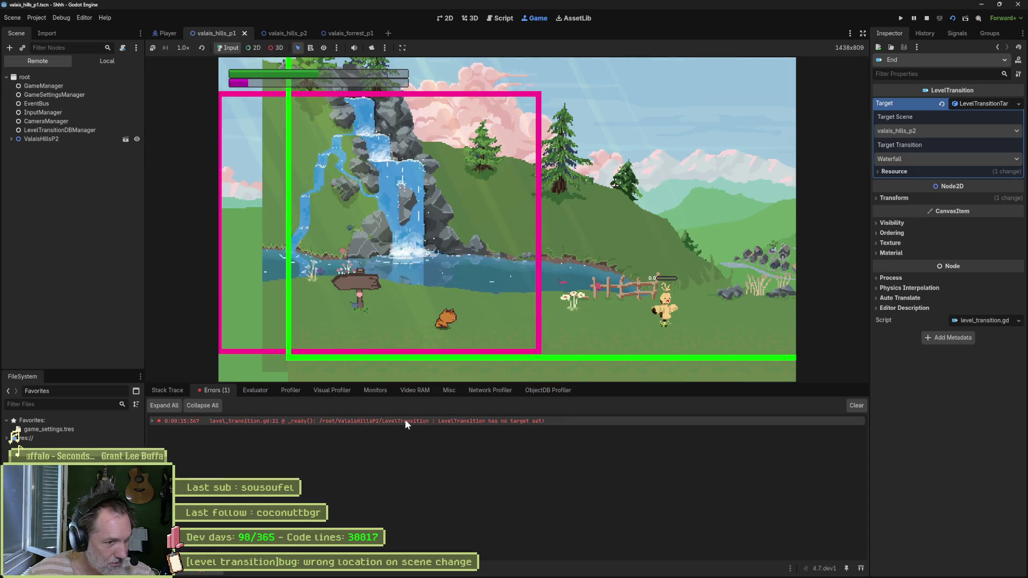
mouse_move(405, 422)
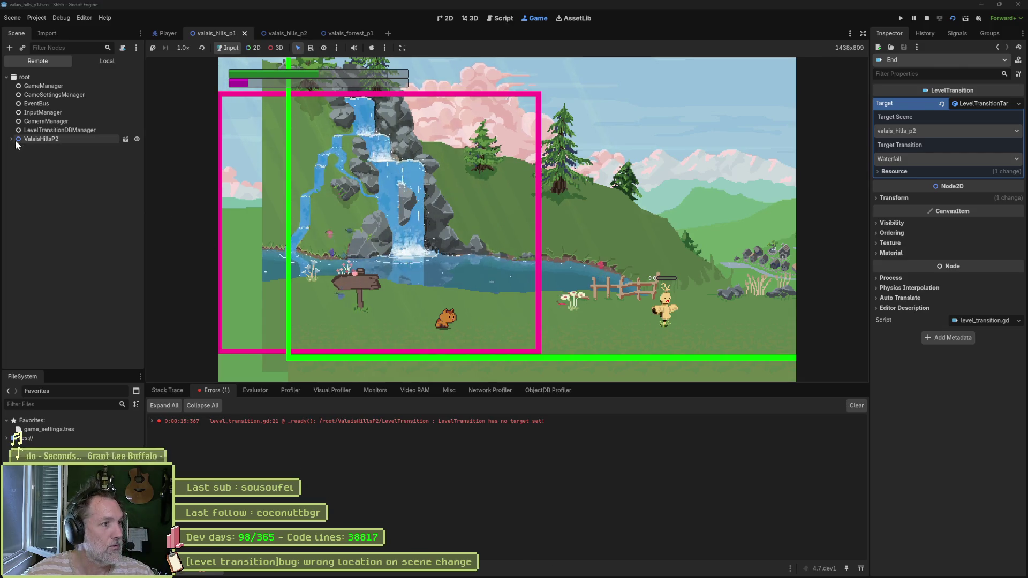
left_click(927, 17)
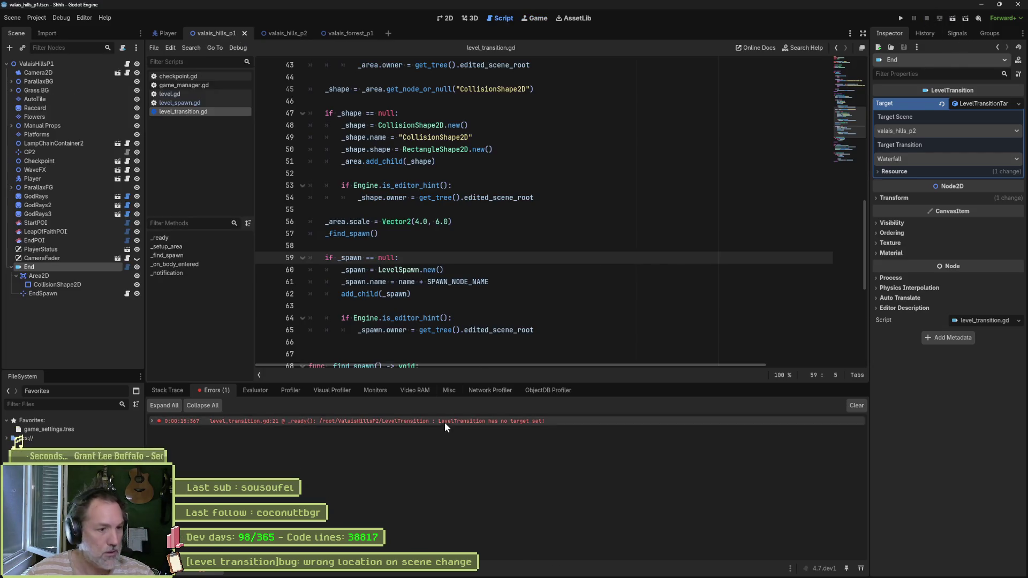
Step: In valais_hills_p2's 2D layout, inspect the Waterfall transition's target settings
left_click(291, 35)
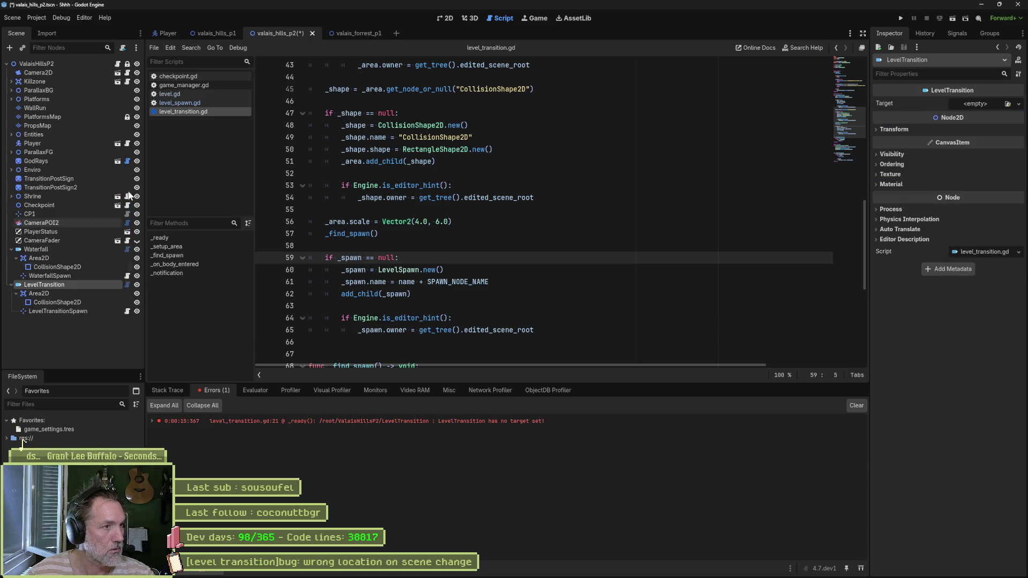
left_click(446, 18)
scroll(458, 207, "down", 8)
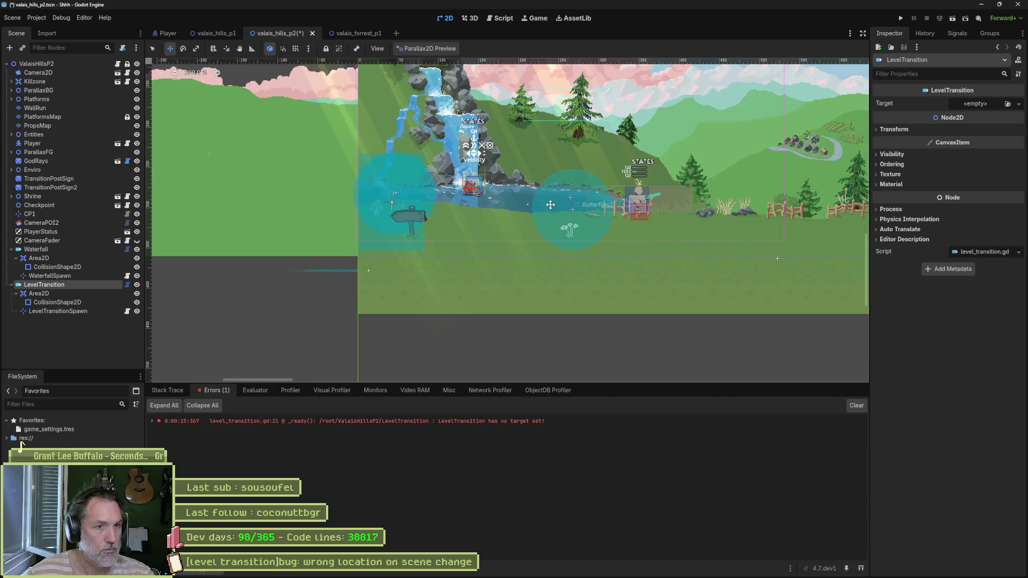
left_click(67, 249)
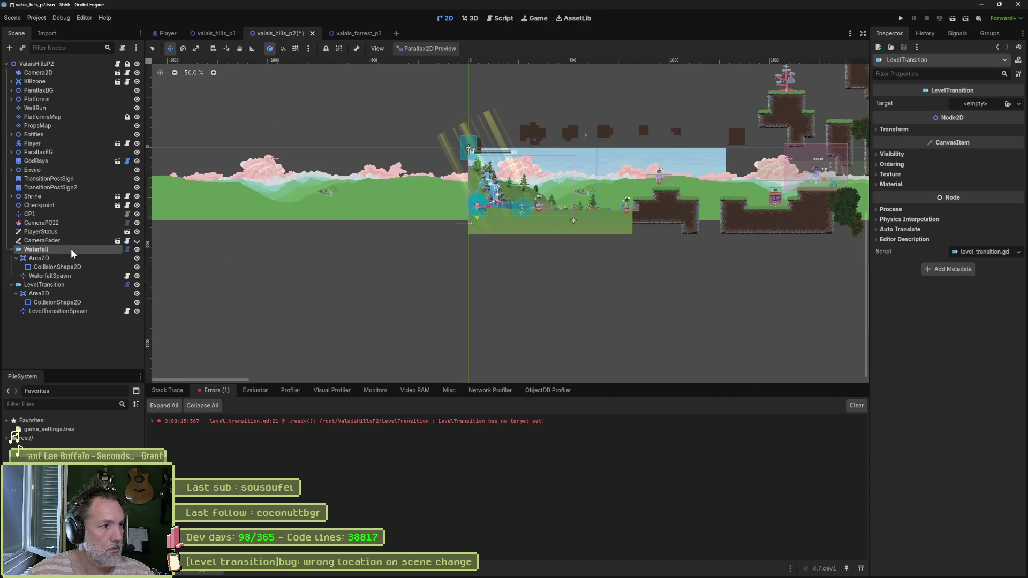
Step: Delete the untargeted LevelTransition node, save valais_hills_p2, and run the game from valais_hills_p1
left_click(78, 285)
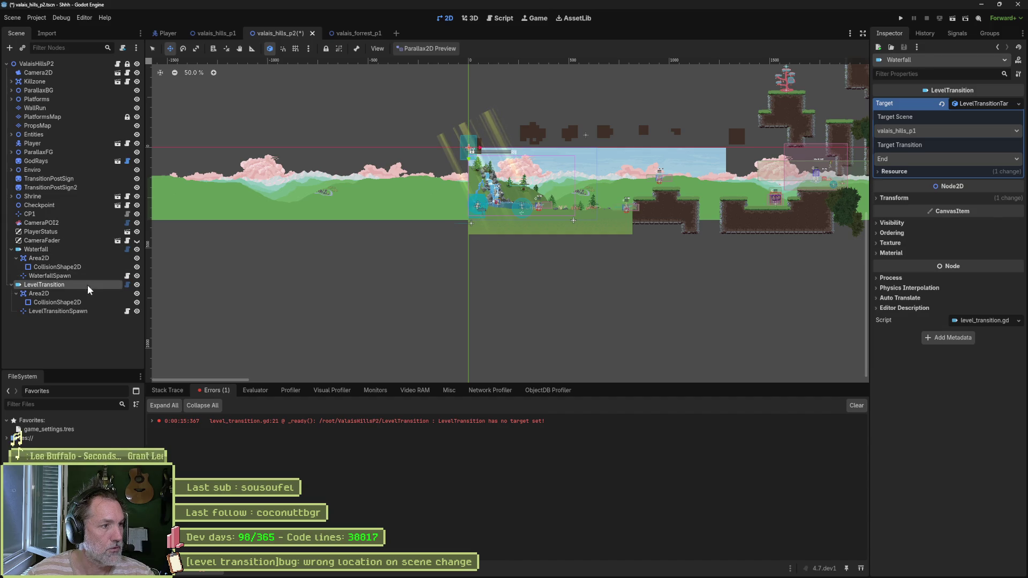
key("Delete")
key("Return")
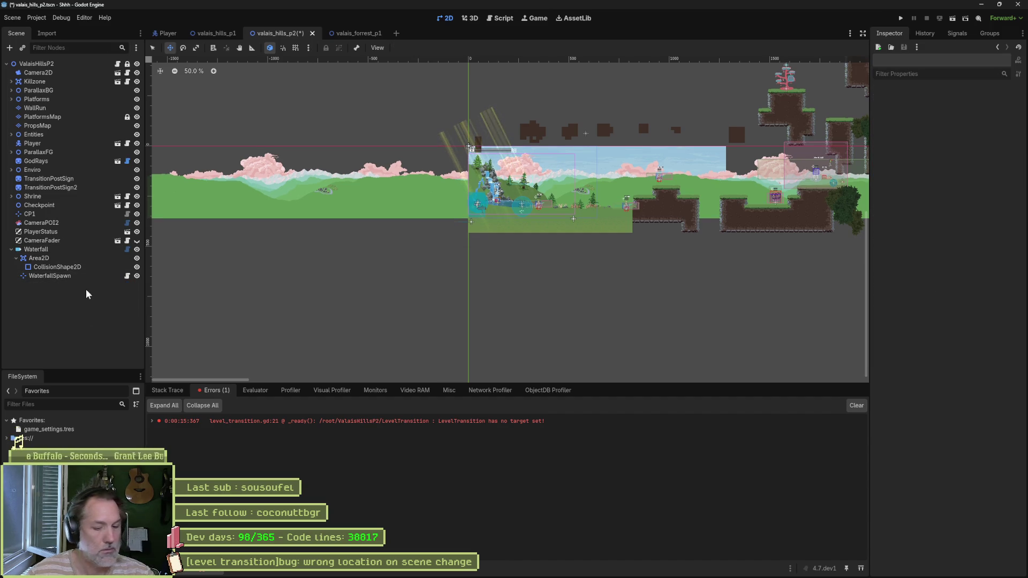
key("ctrl+s")
left_click(214, 33)
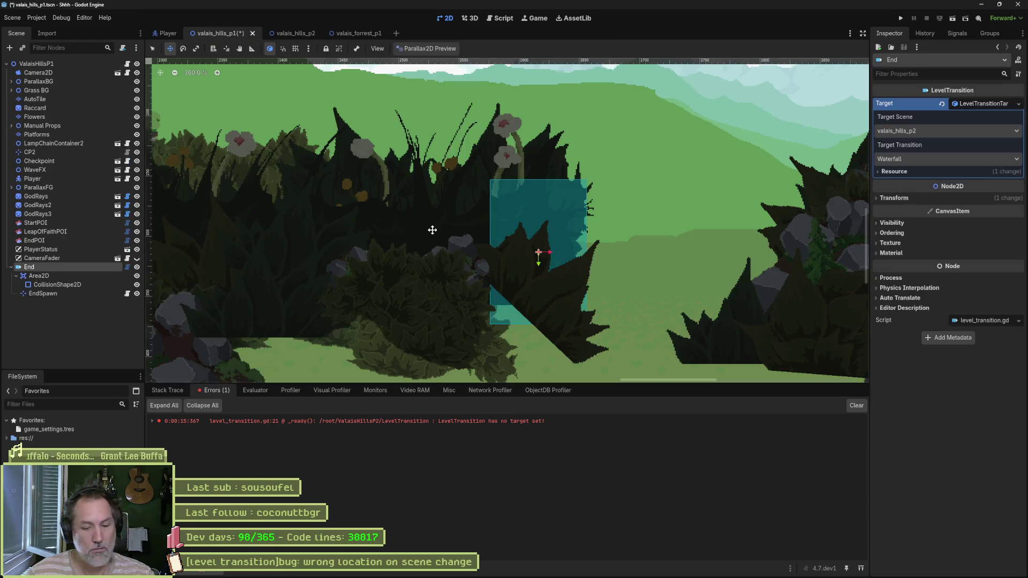
key("F5")
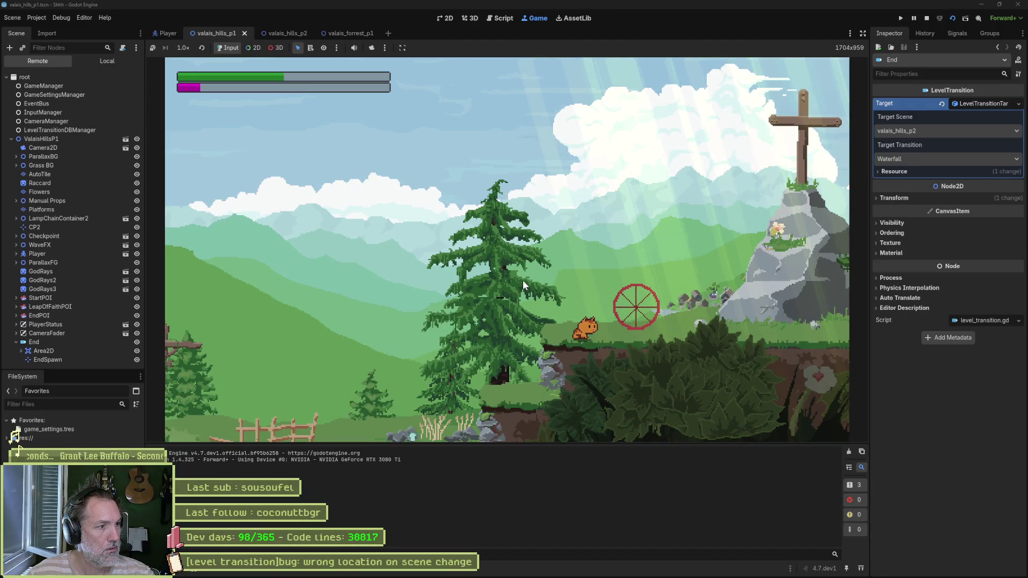
Step: Run the cat right and jump onto the far platform to exit into ValaisHillsP2
key("Right")
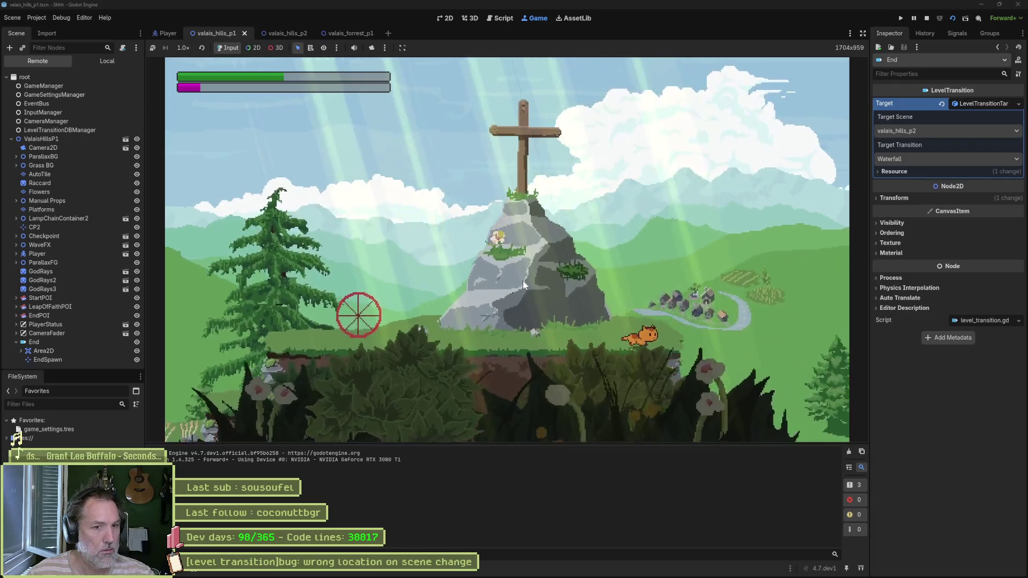
key("space")
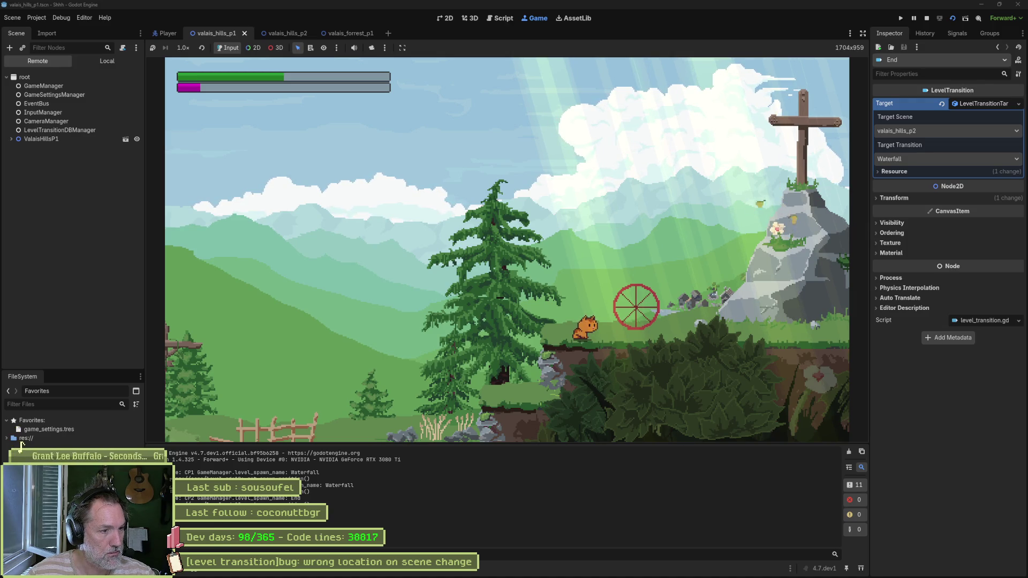
Step: Change line 76 to set level_spawn_name to target.transition_id + SPAWN_NODE_NAME, save, and rerun
left_click(927, 17)
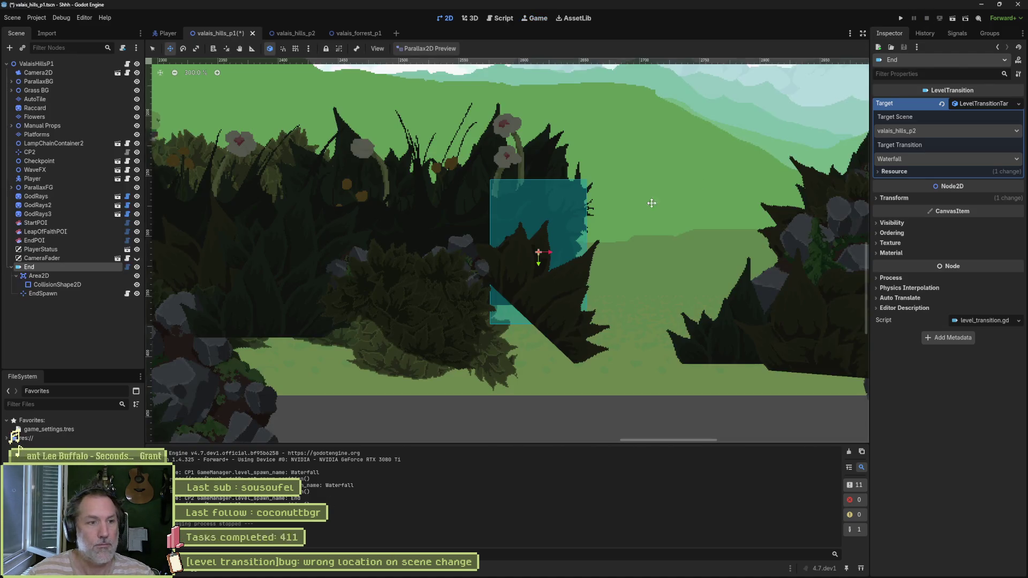
left_click(510, 23)
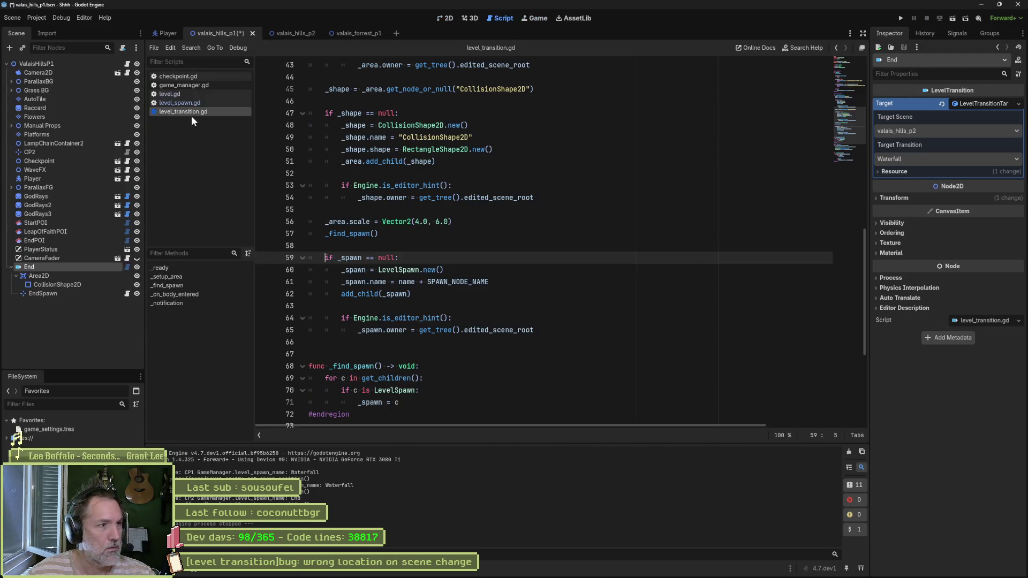
scroll(462, 316, "down", 5)
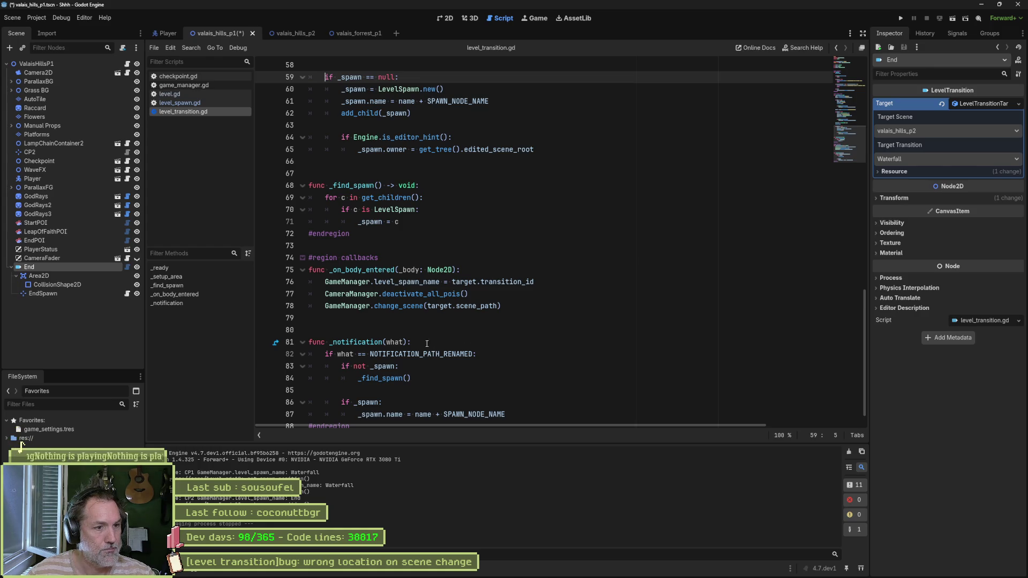
left_click_drag(432, 416, 507, 415)
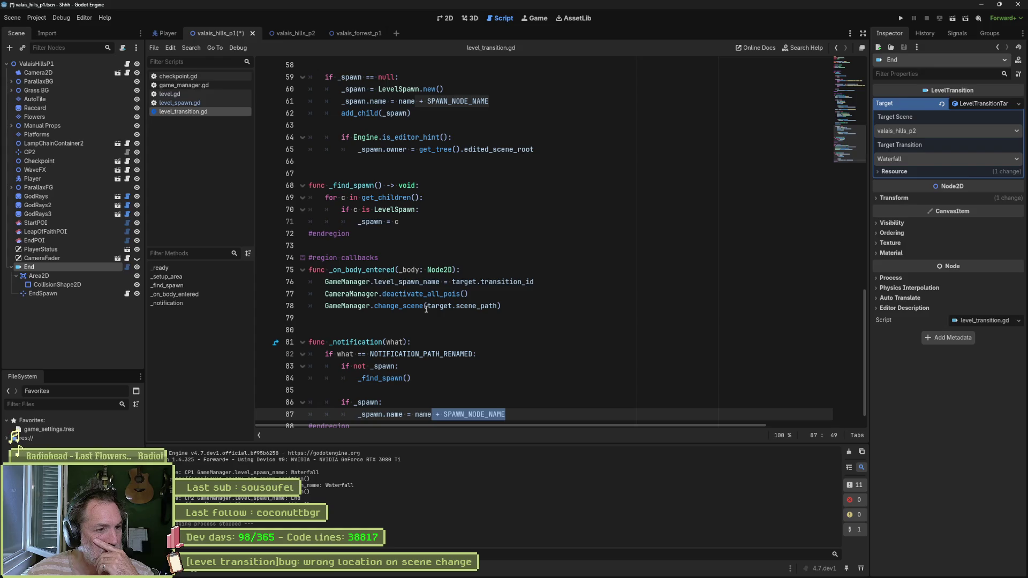
left_click(540, 287)
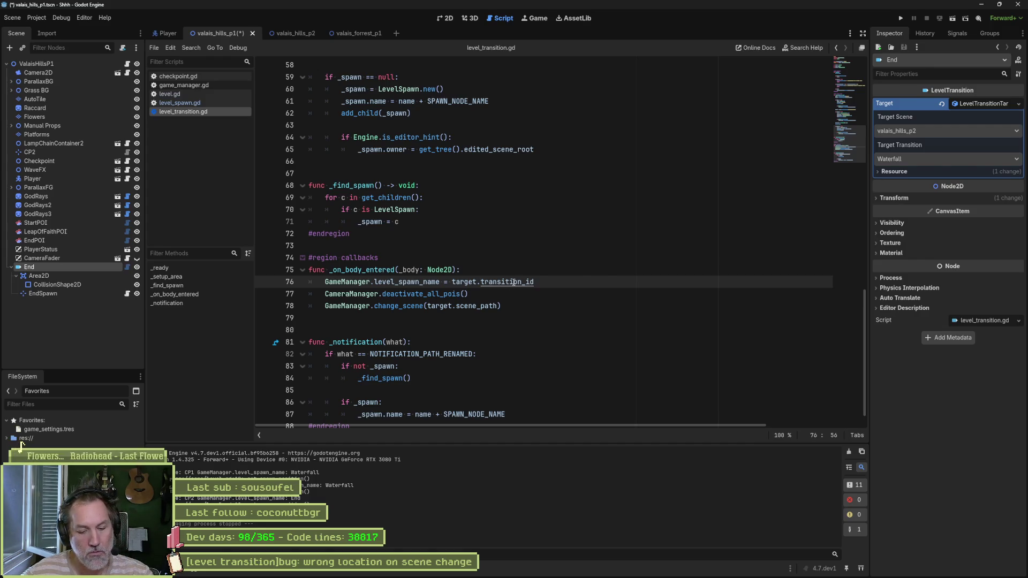
type(" + SPAWN_NODE_NAME")
key("ctrl+s")
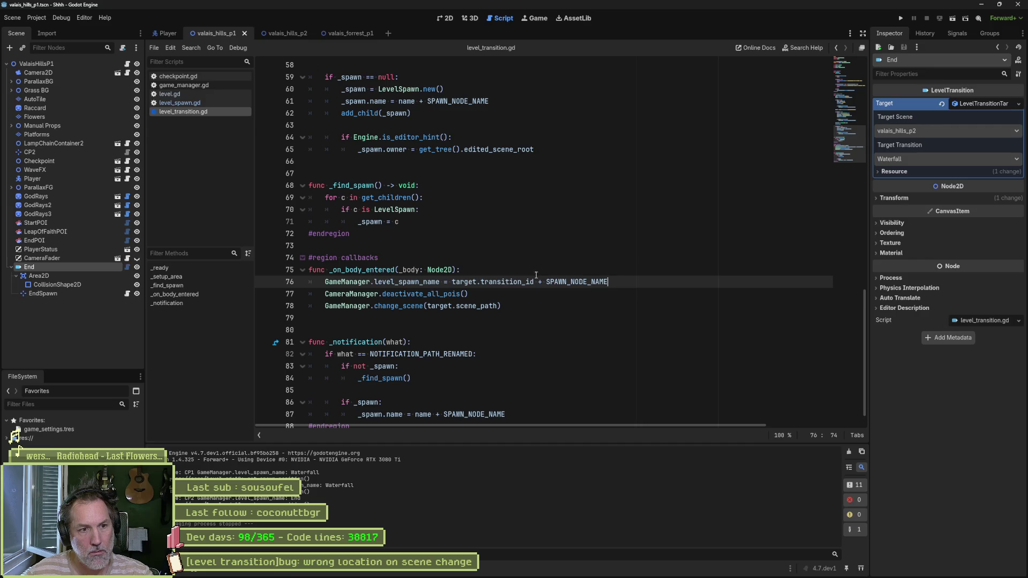
key("F6")
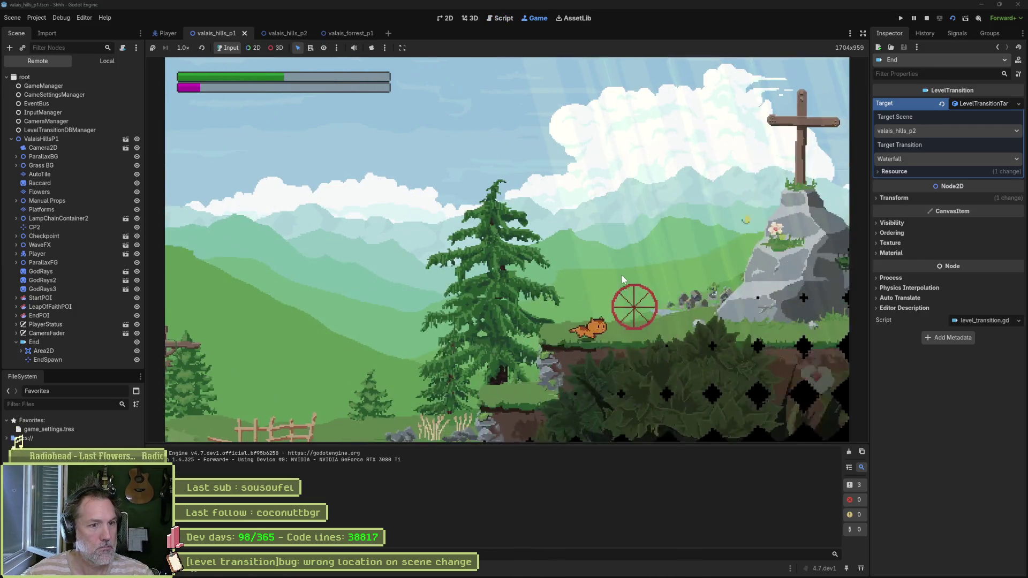
Step: Run the cat through the exit to WaterfallSpawn and back, then stop and return to valais_hills_p1
key("Right")
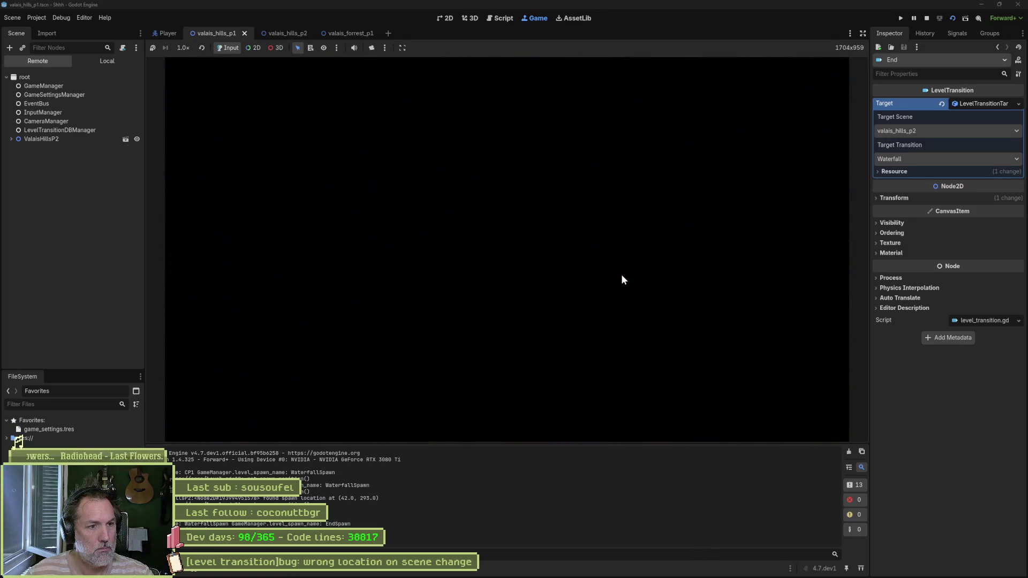
key("F8")
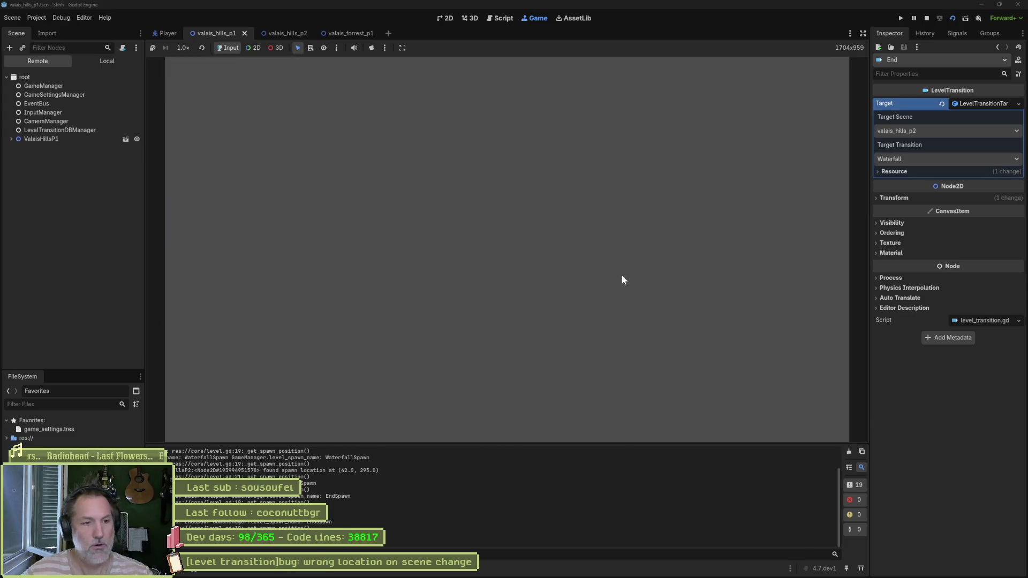
left_click(444, 18)
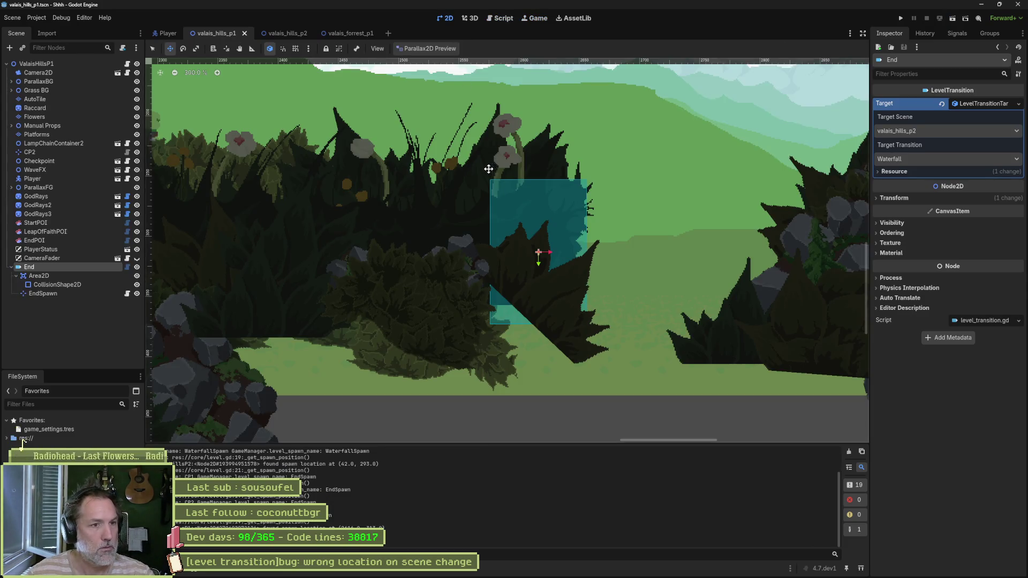
Step: Move the EndSpawn marker left, clear of the End exit area, and save valais_hills_p1
left_click(54, 294)
left_click_drag(360, 259, 346, 262)
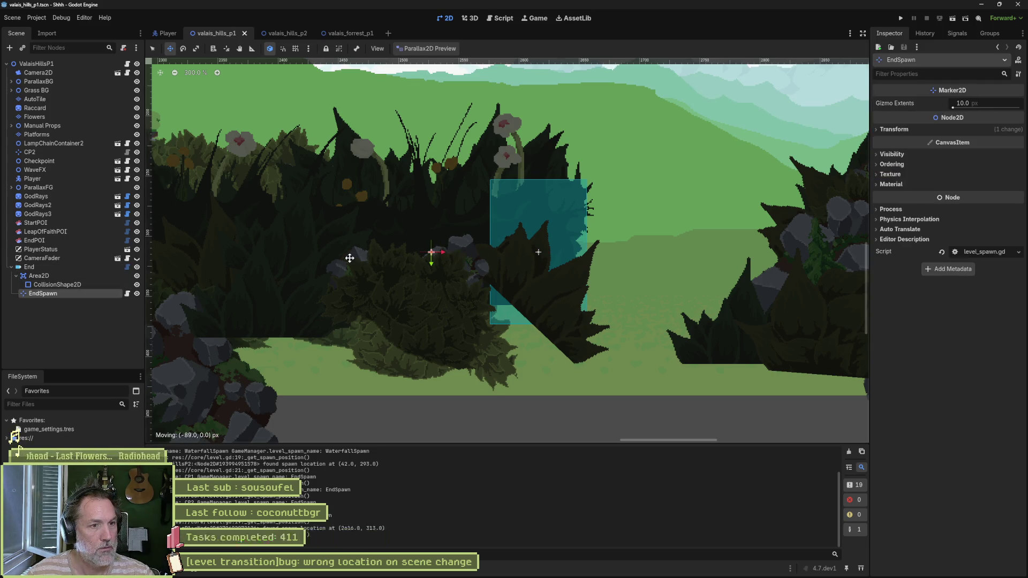
key("ctrl+s")
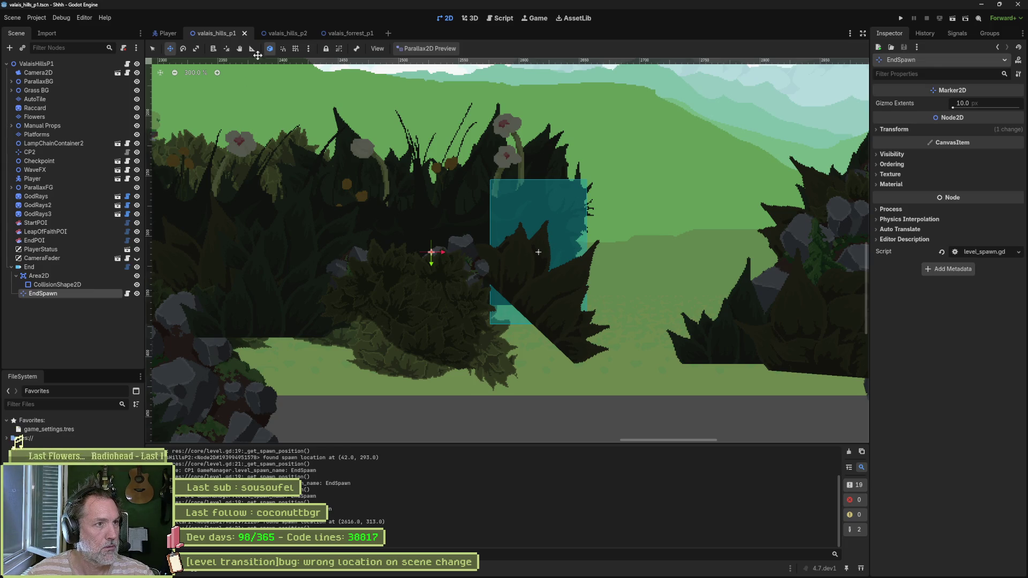
Step: Select the WaterfallSpawn marker in valais_hills_p2, save the scene, and run it
left_click(287, 33)
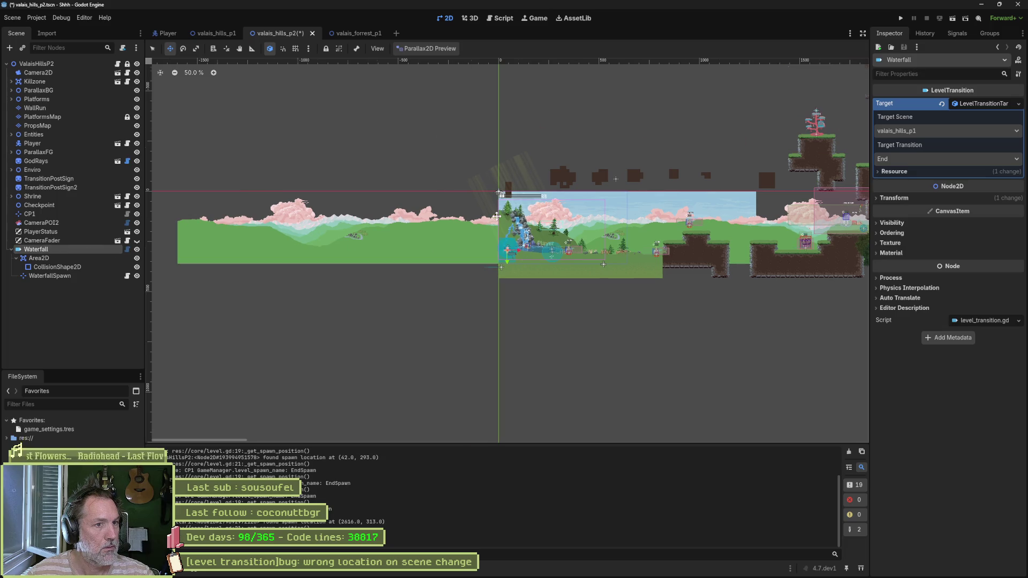
left_click(343, 278)
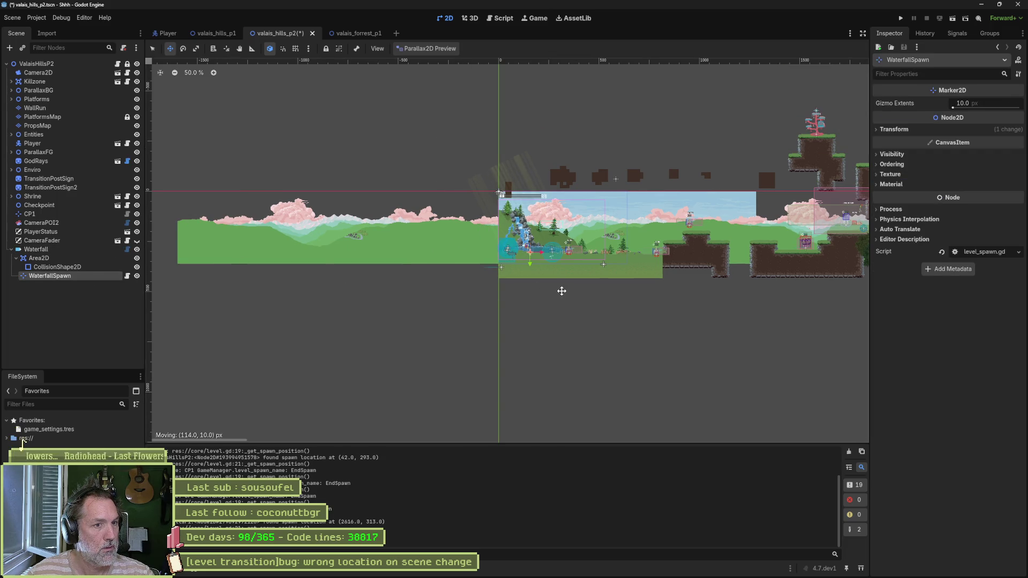
key("ctrl+s")
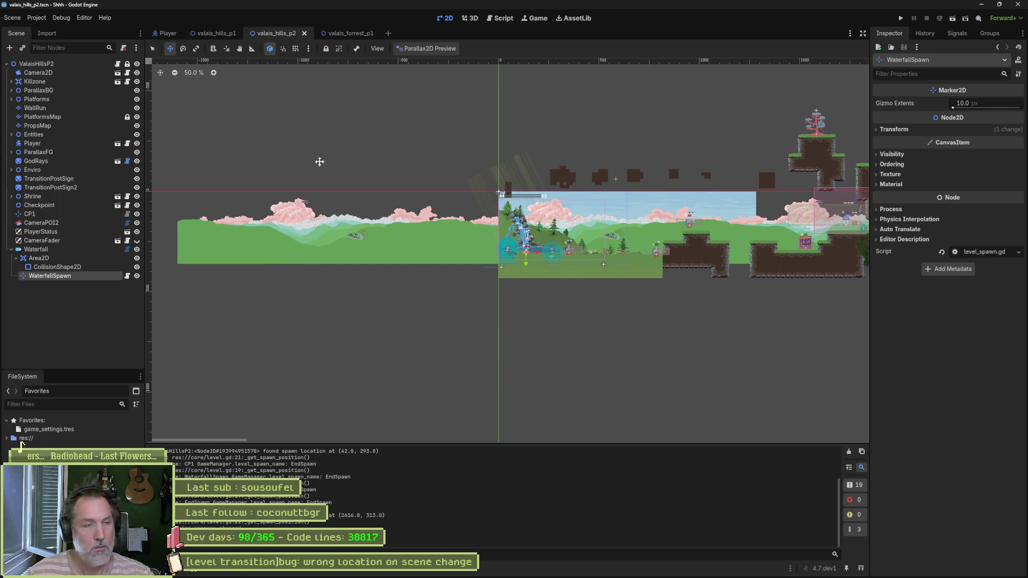
key("F6")
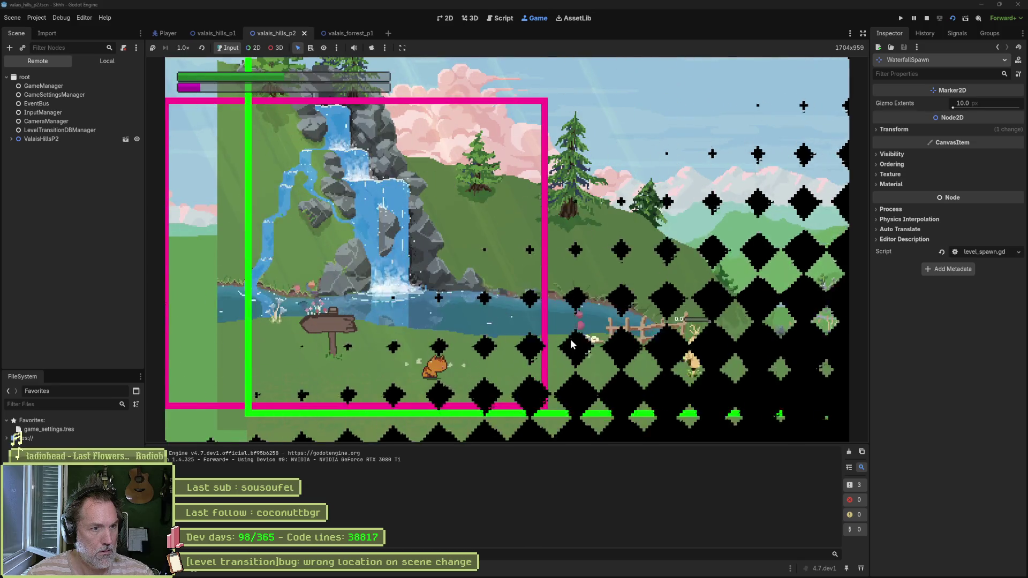
Step: Run and jump the cat left and right through the transitions between ValaisHillsP2 and ValaisHillsP1, then stop
key("Left")
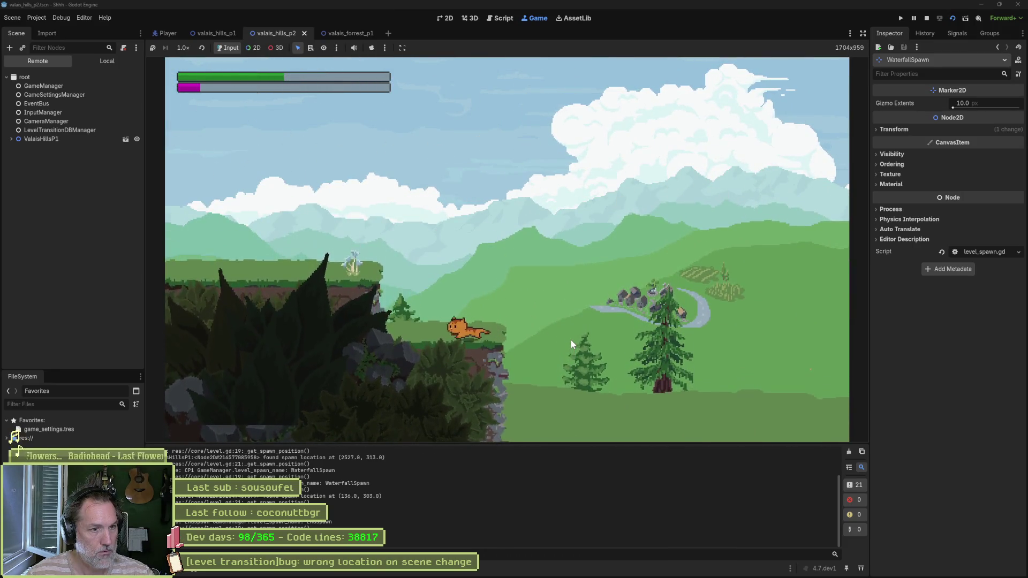
key("Left")
key("space")
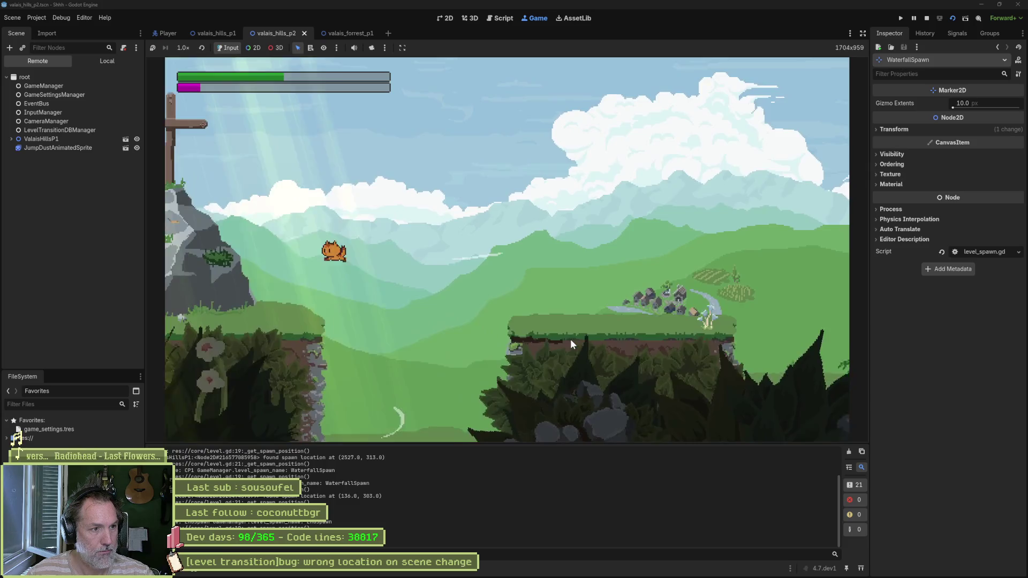
key("Left")
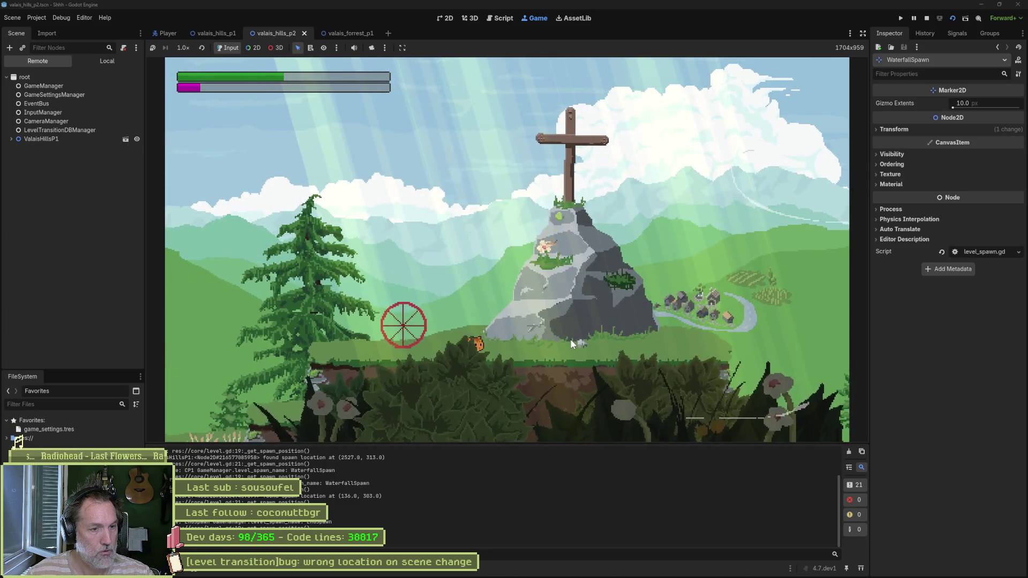
key("Right")
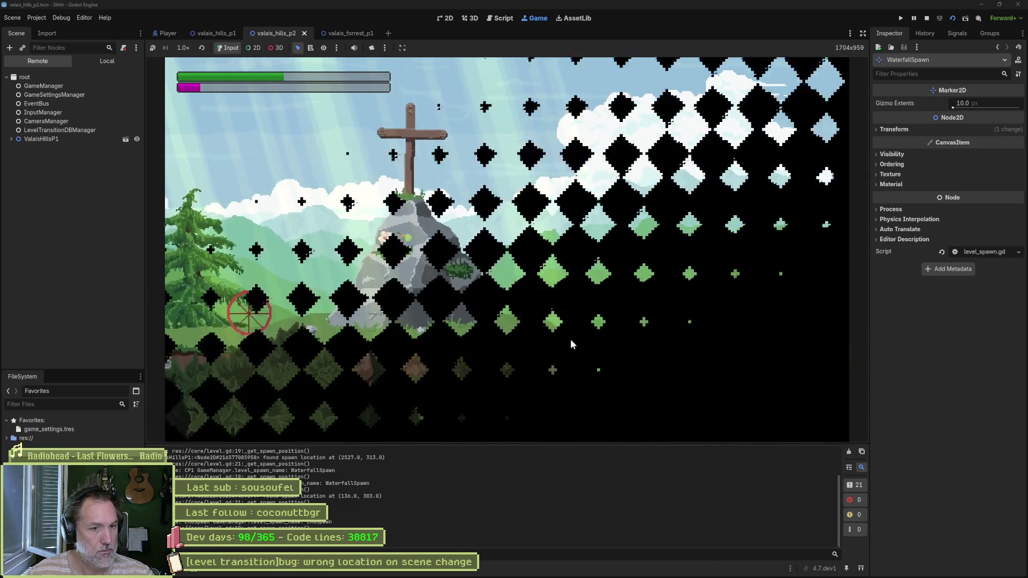
key("Left")
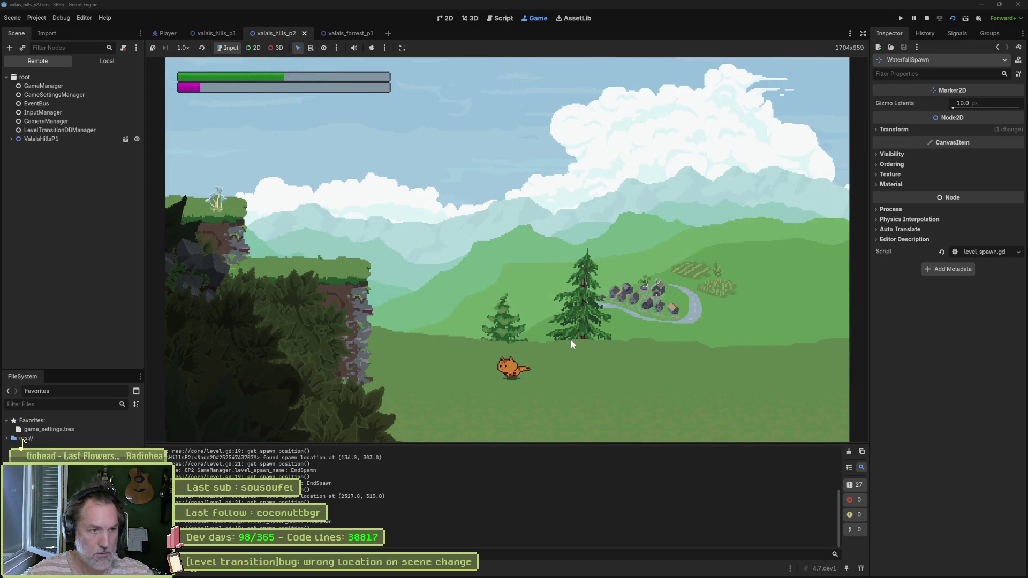
key("space")
key("space")
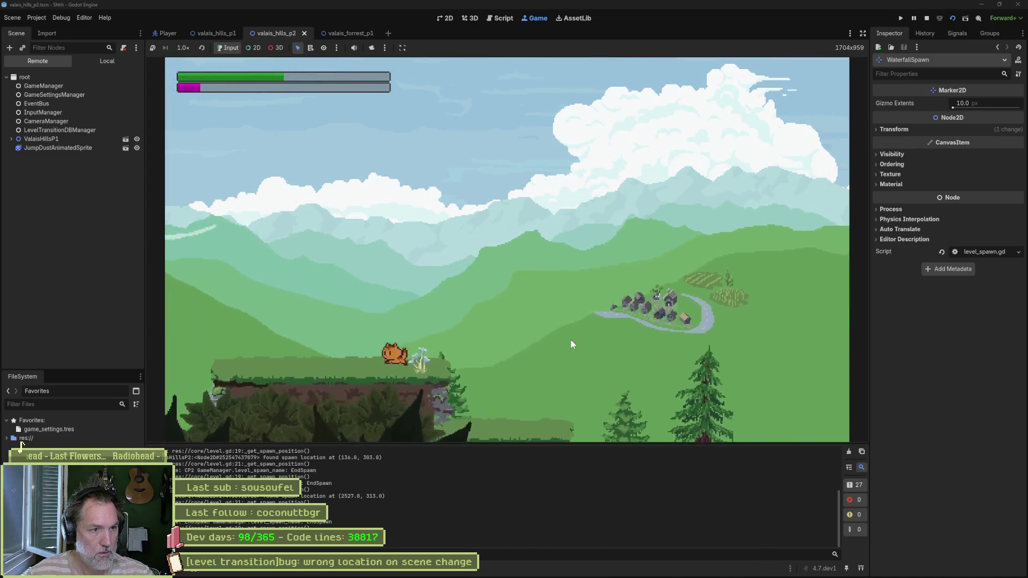
key("Left")
key("space")
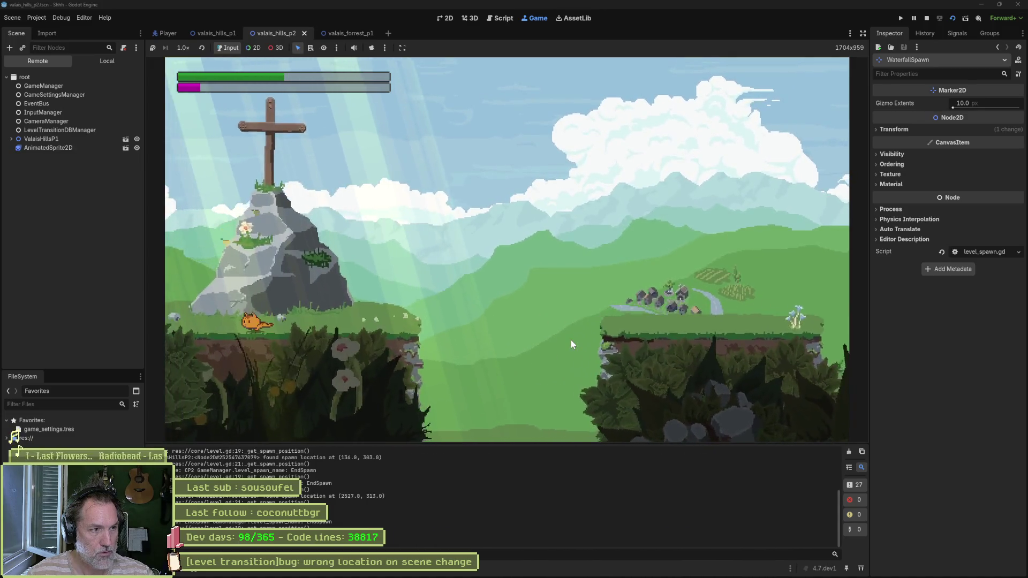
key("Left")
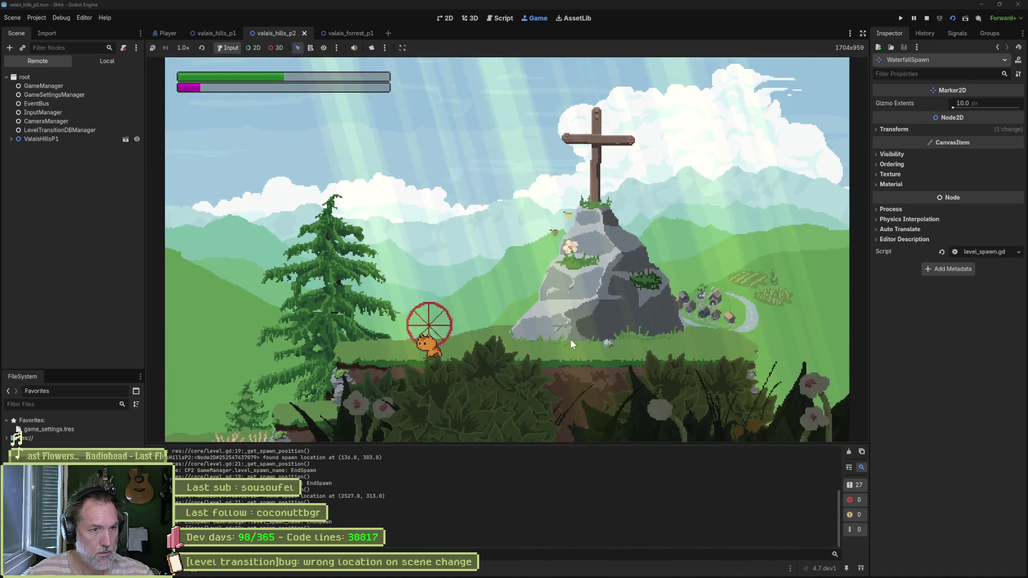
key("Right")
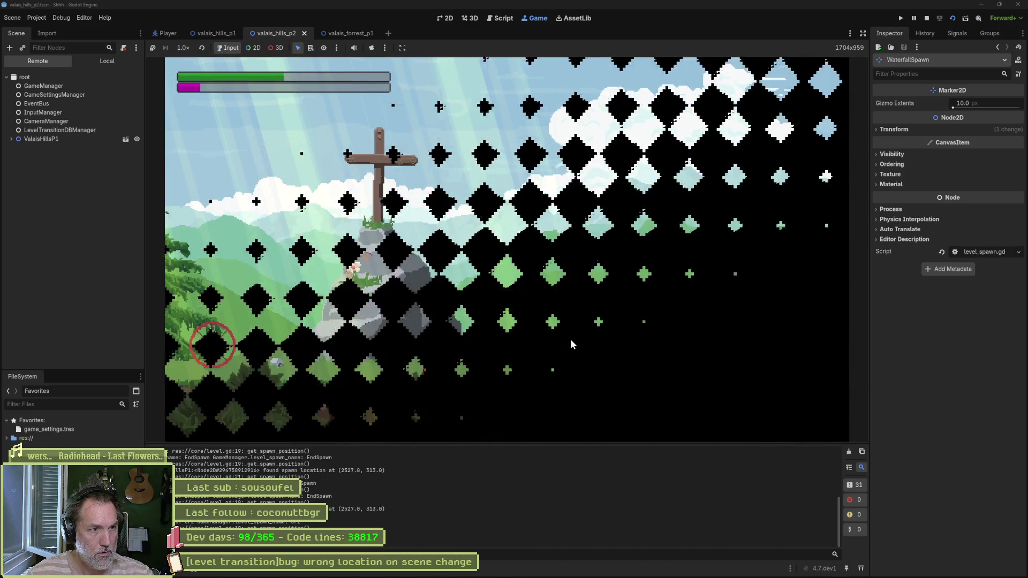
key("Right")
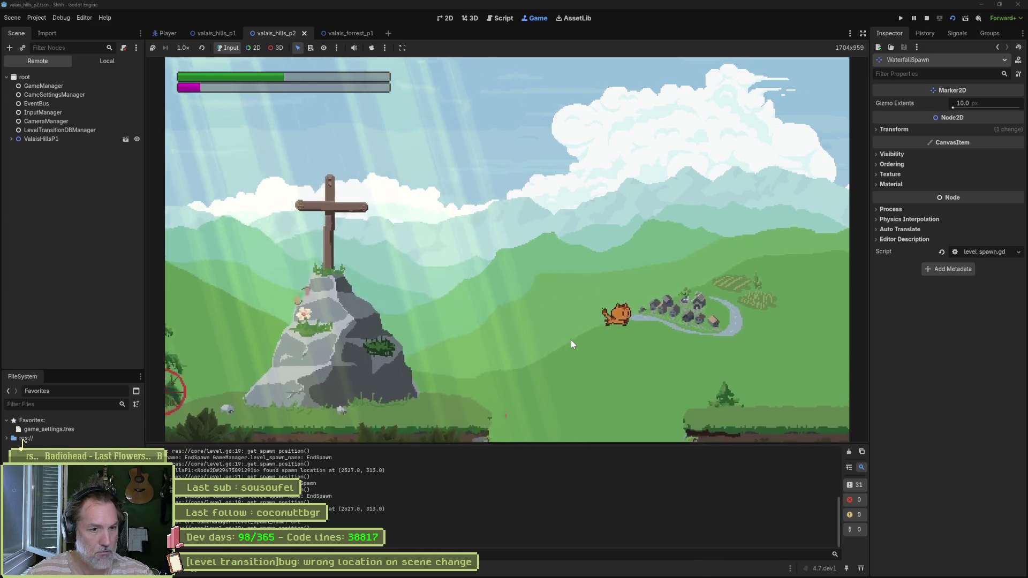
key("Right")
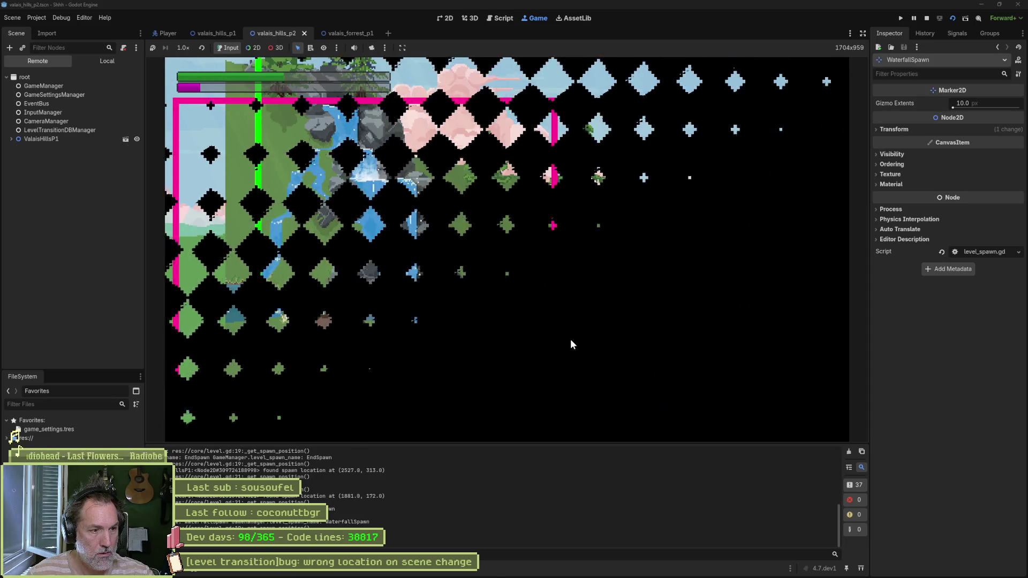
key("Left")
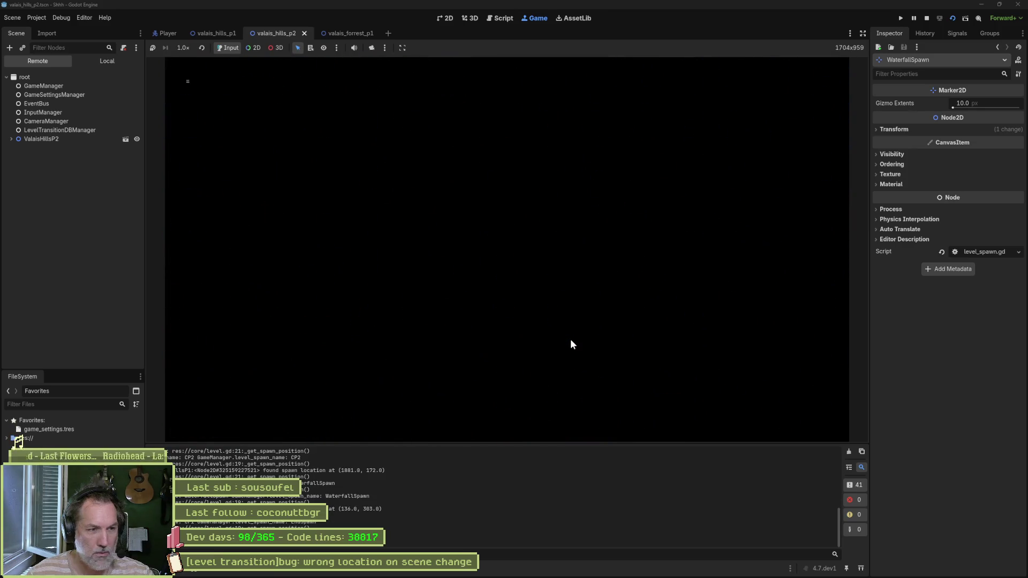
key("Left")
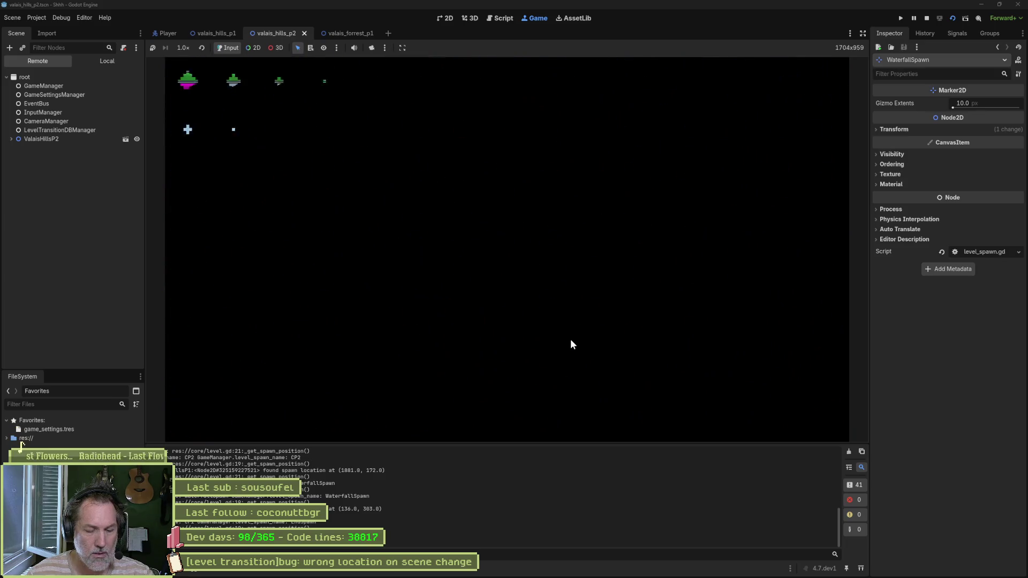
key("F8")
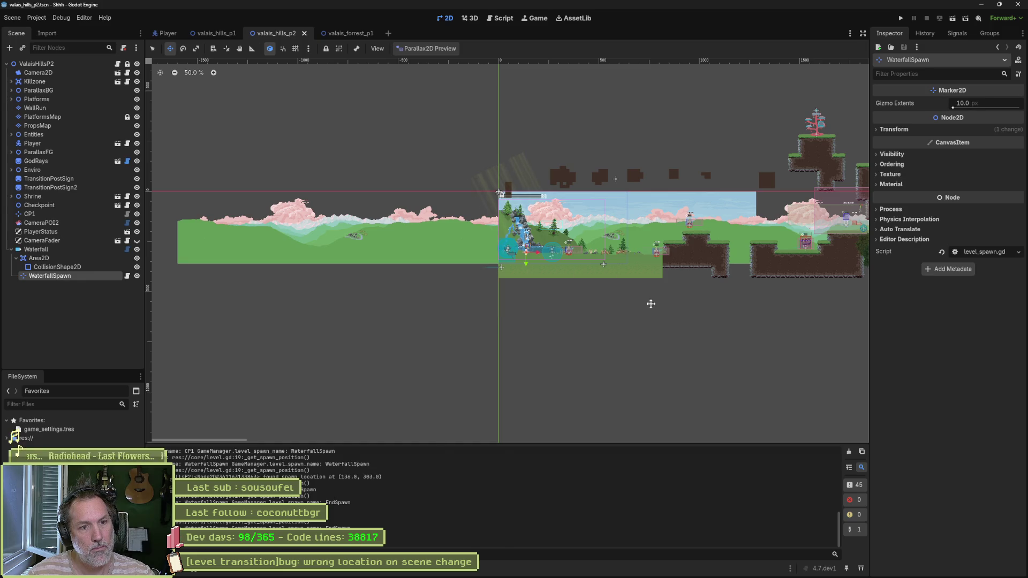
Step: Look around the waterfall area, then bring up level_transition.gd at _on_body_entered
scroll(649, 303, "right", 5)
scroll(446, 319, "left", 5)
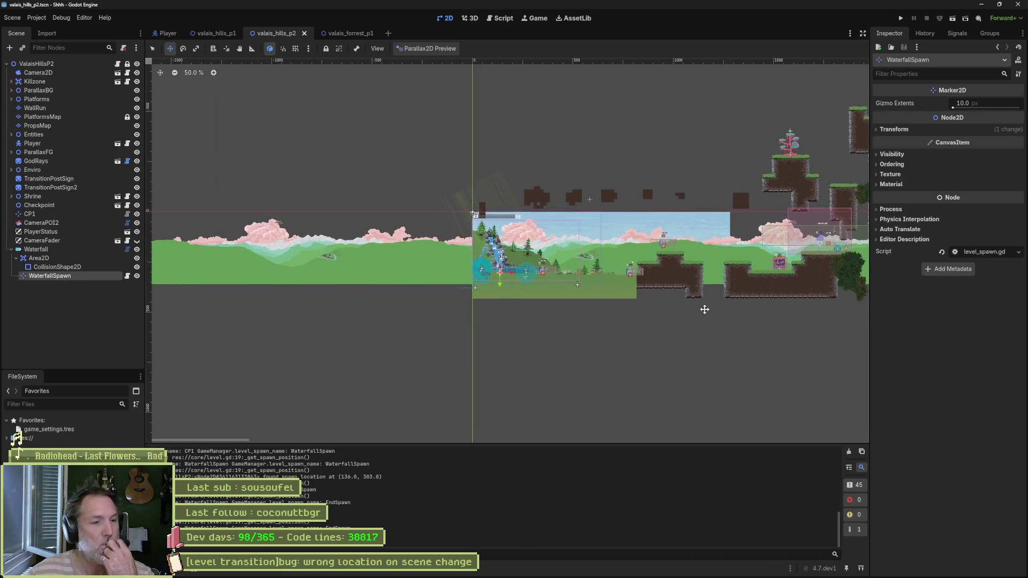
scroll(465, 299, "up", 4)
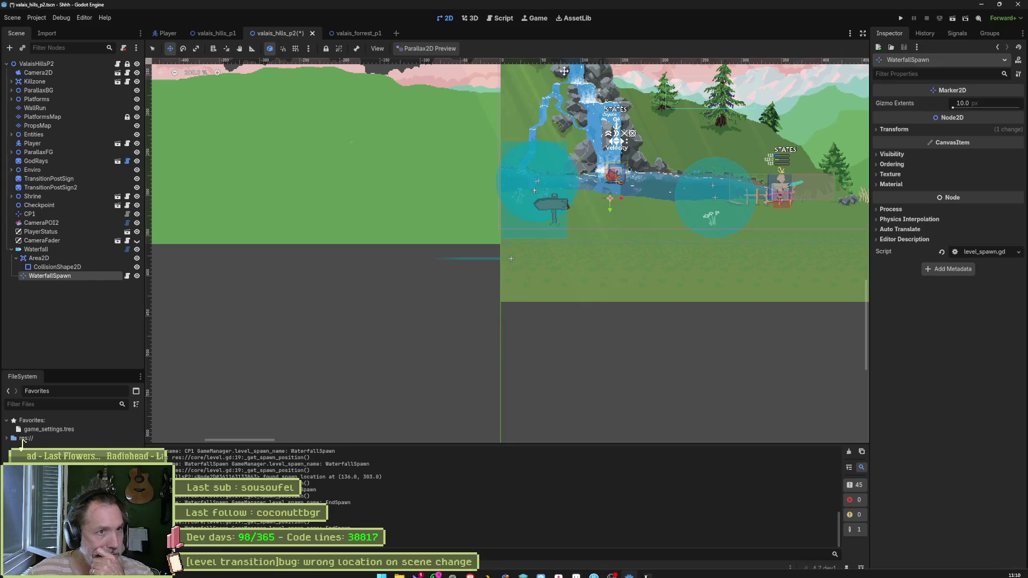
left_click(502, 19)
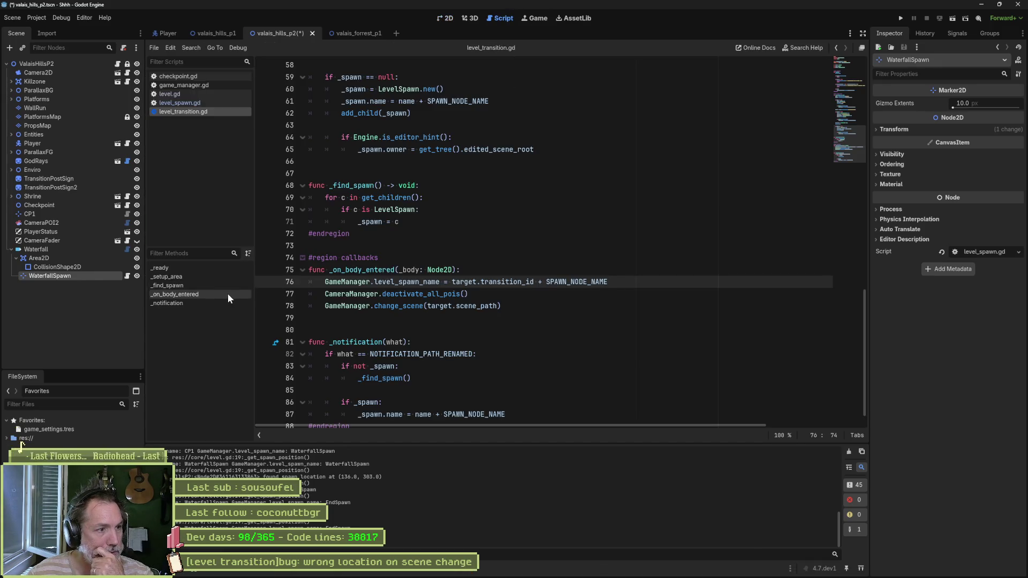
Step: Quick-open killzone.gd and examine the disconnect inside _on_transition
key("ctrl+alt+o")
type("kill")
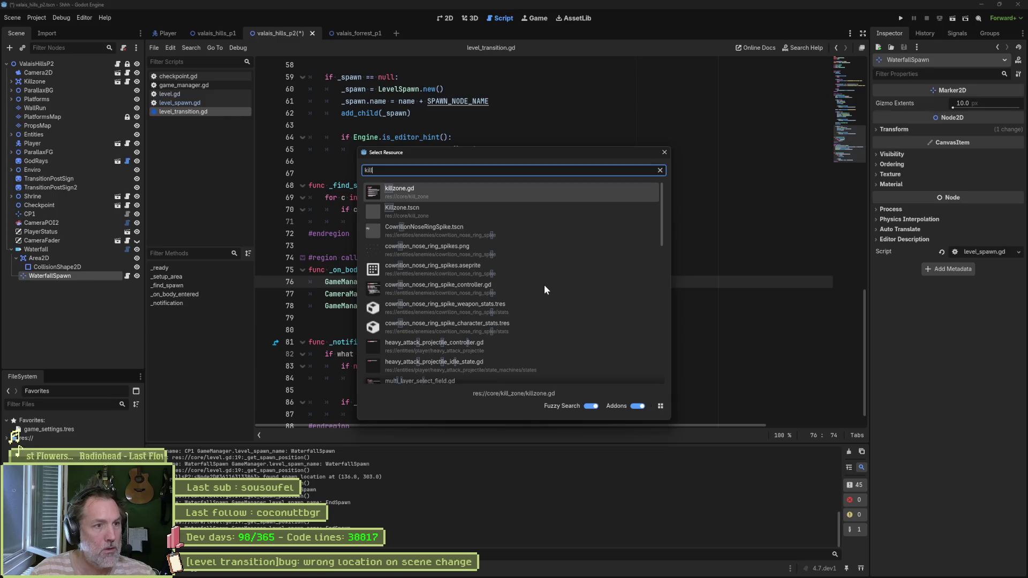
key("Return")
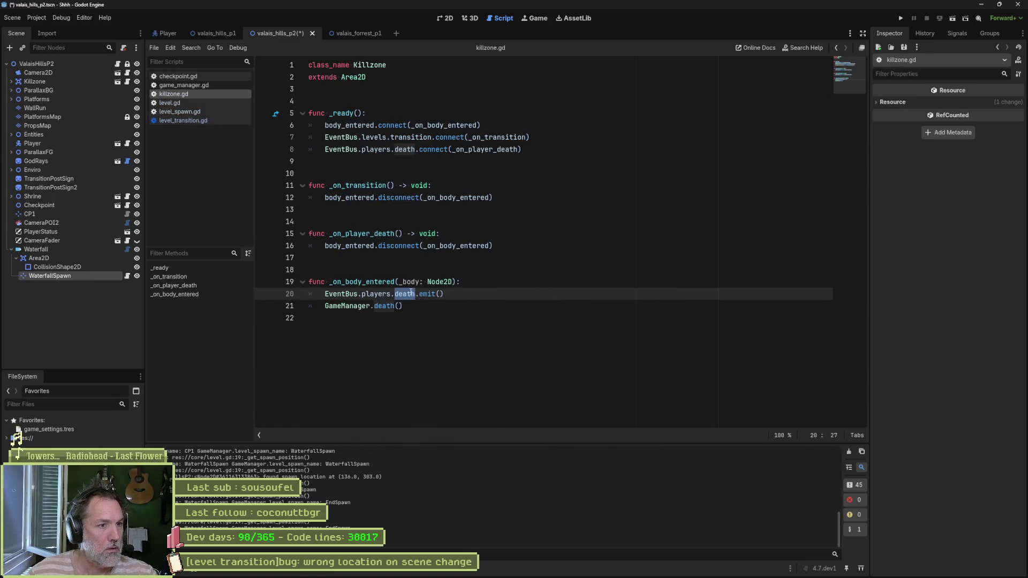
left_click(371, 197)
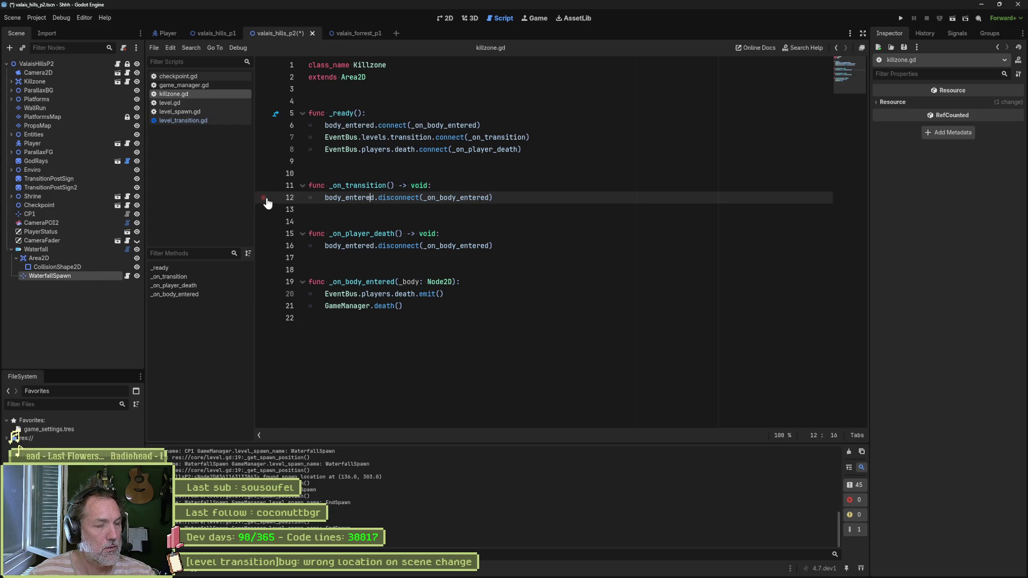
Step: Search all files for EventBus.levels.transition, open the transition.gd match, then save and run the scene
double_click(342, 186)
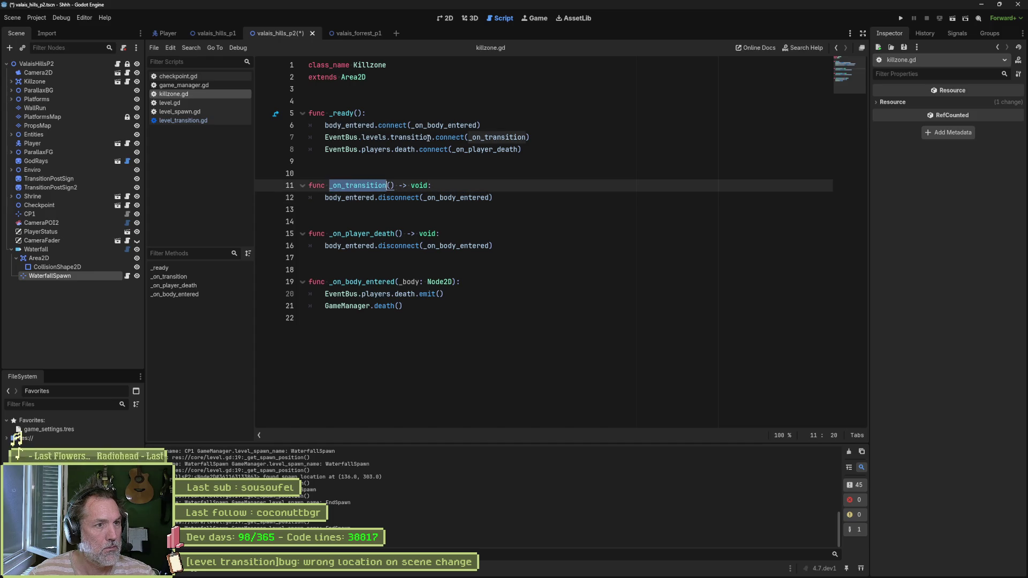
left_click_drag(326, 137, 431, 137)
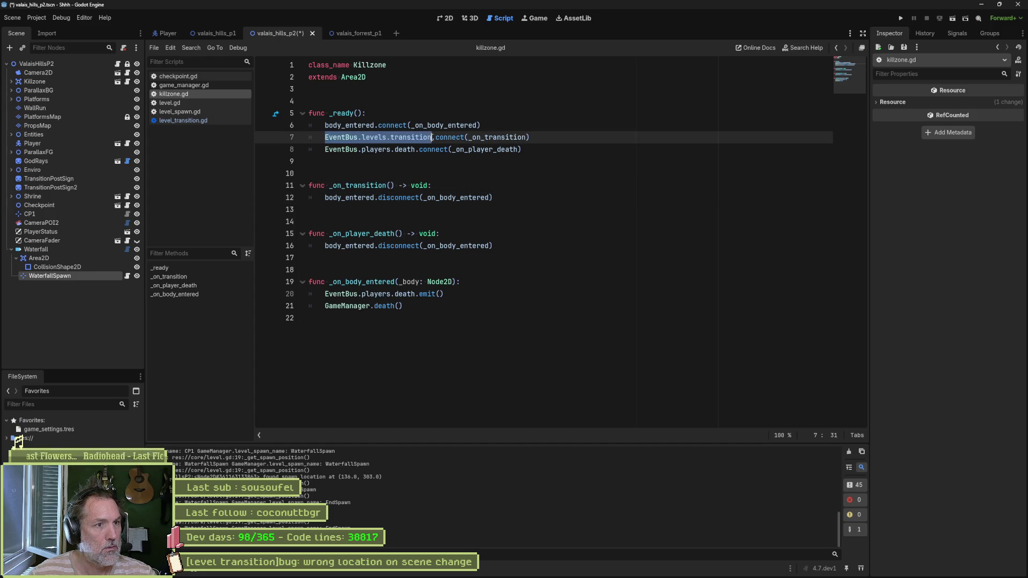
key("ctrl+shift+f")
left_click(517, 329)
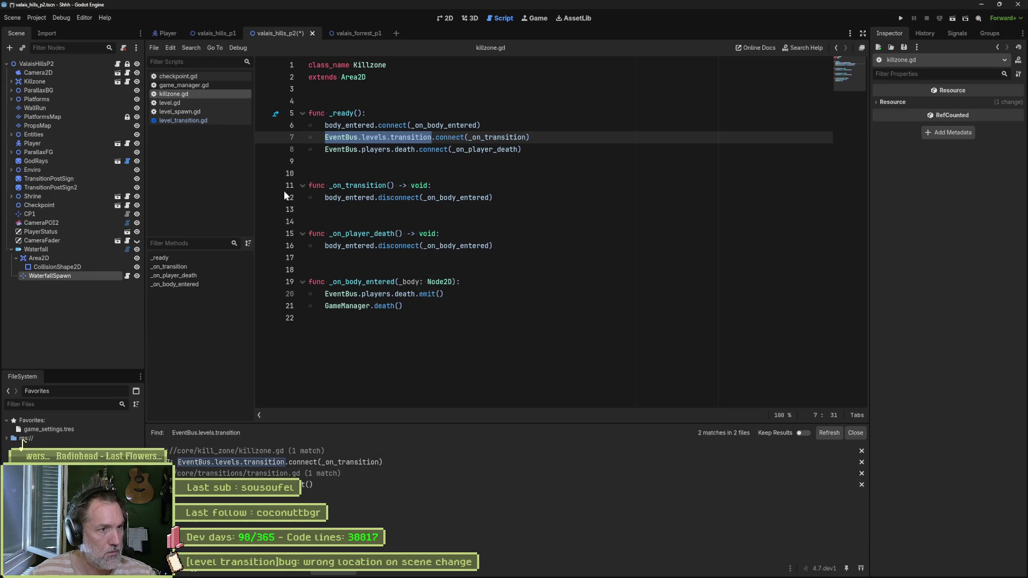
left_click(326, 487)
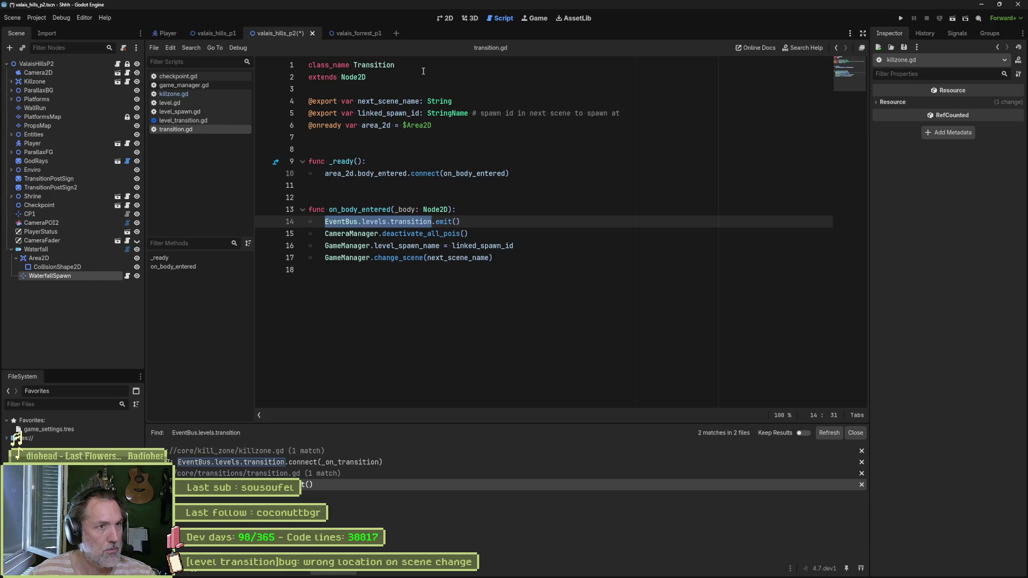
key("F6")
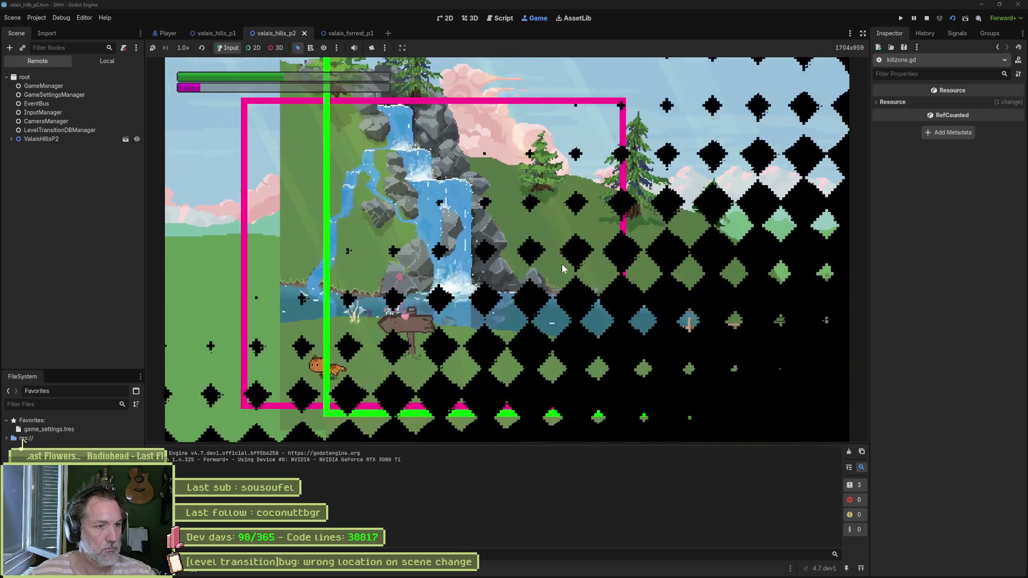
Step: Rerun the hills scene with F6 to retest the transition, stop it, and select on_body_entered in transition.gd
key("F8")
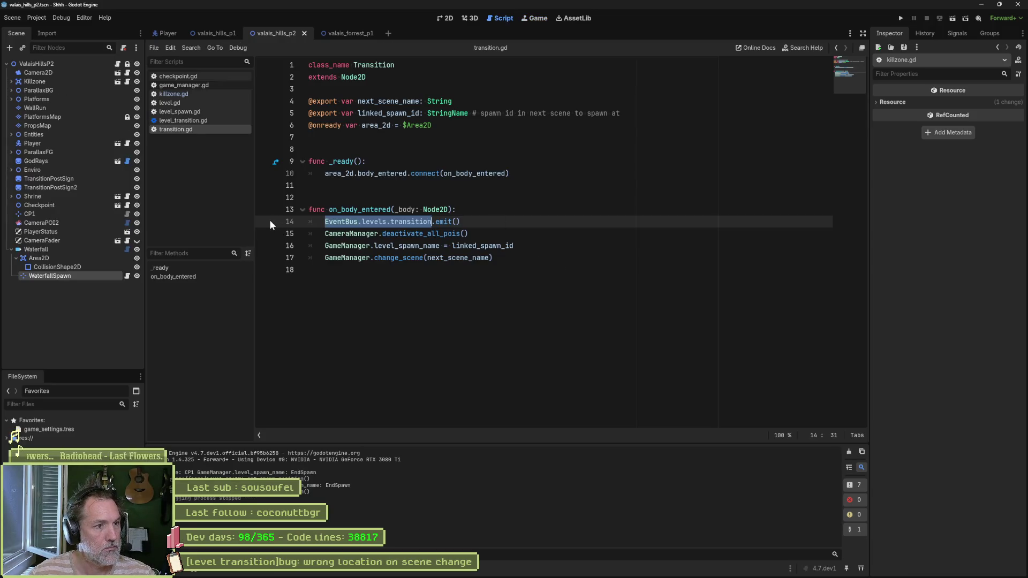
left_click(465, 259)
key("F6")
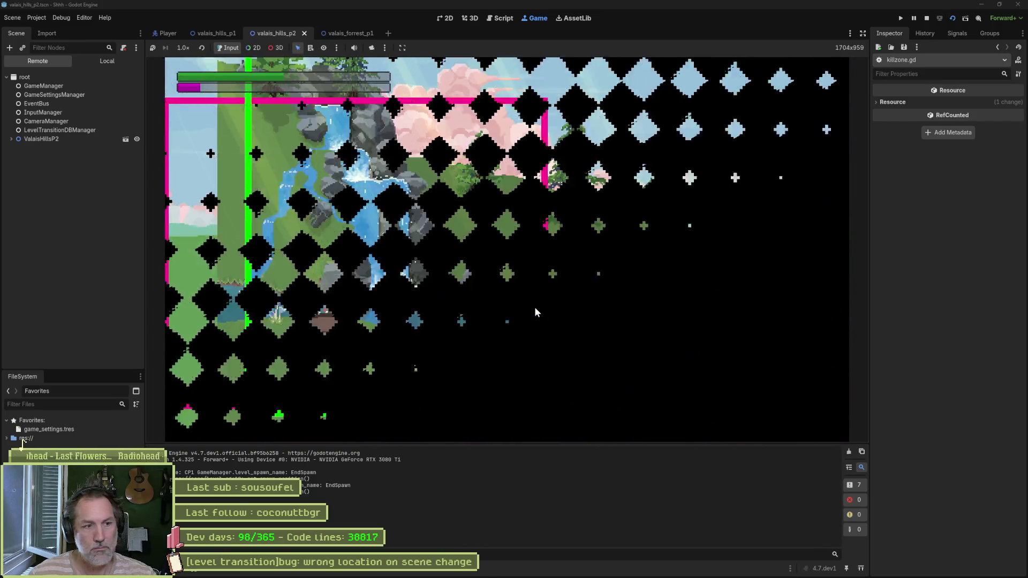
key("F8")
double_click(356, 210)
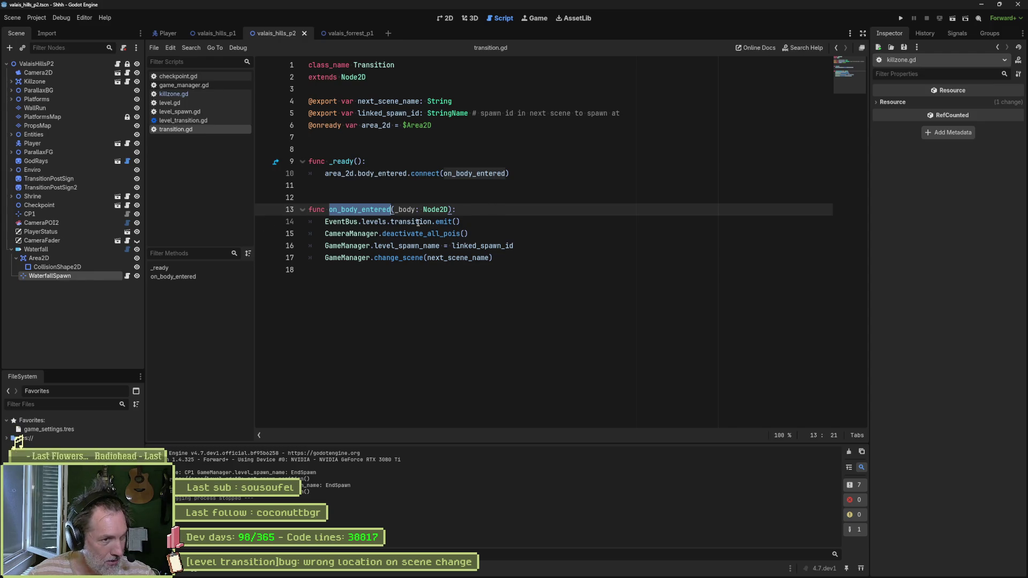
Step: Paste EventBus.levels.transition.emit() at the top of level_transition.gd's _on_body_entered, save, and run the scene
left_click_drag(484, 224, 488, 217)
key("ctrl+c")
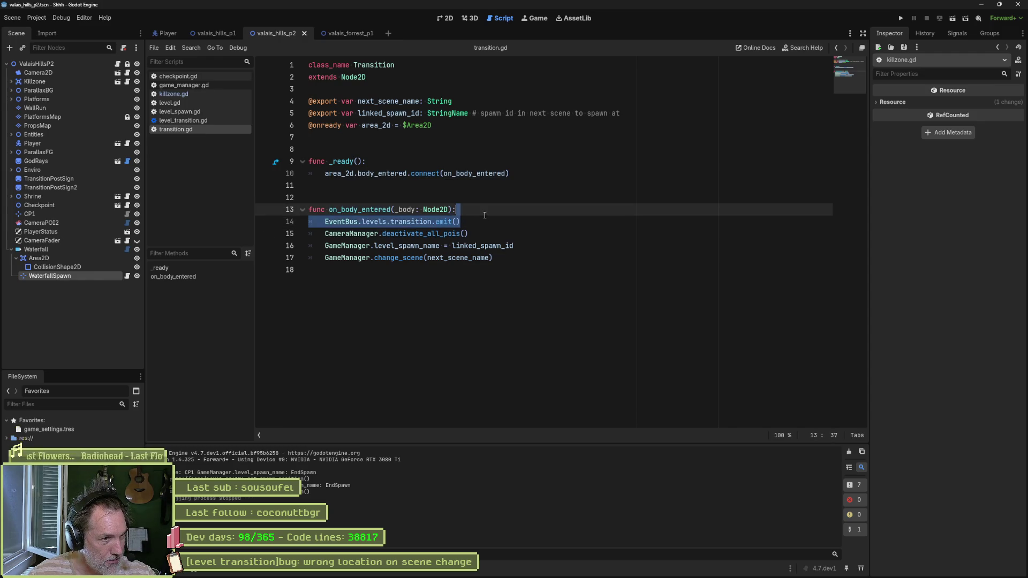
left_click(184, 121)
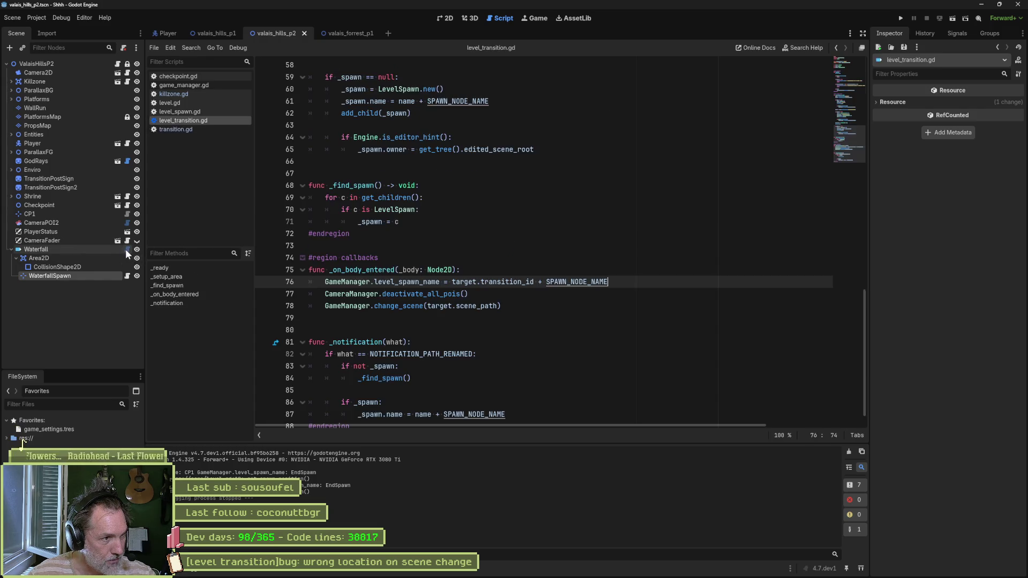
left_click(179, 294)
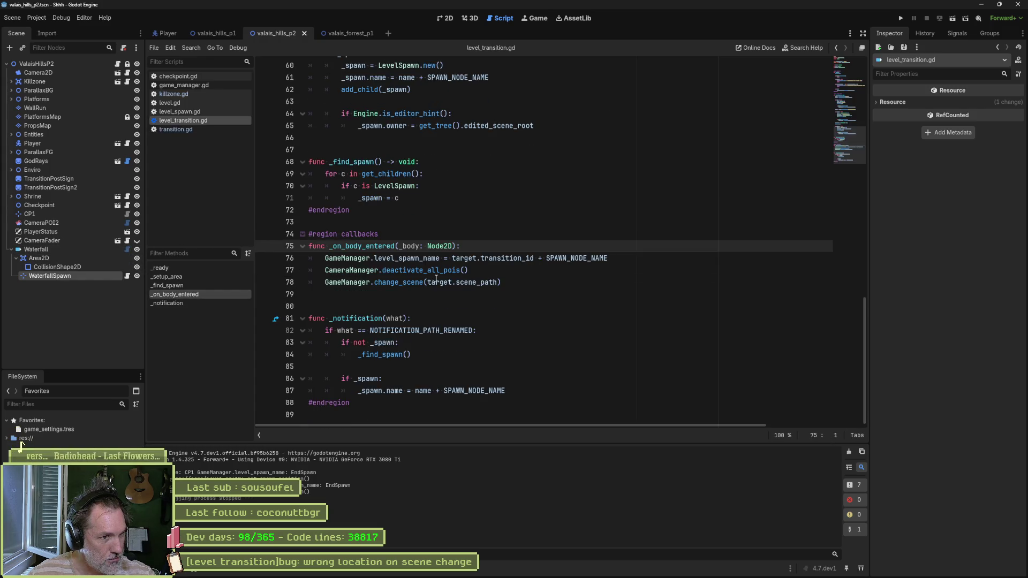
mouse_move(439, 283)
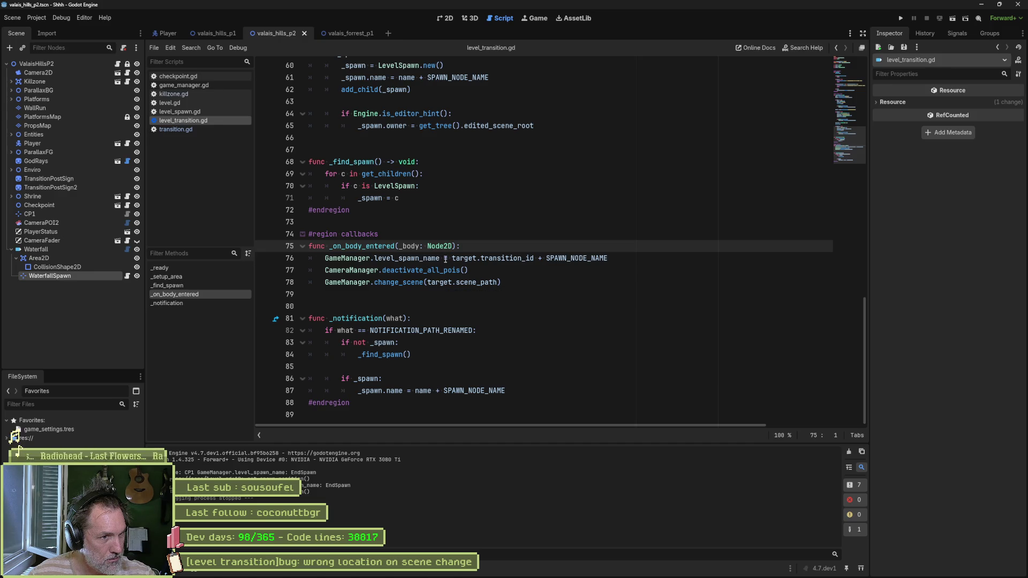
left_click(496, 247)
key("Return")
key("ctrl+v")
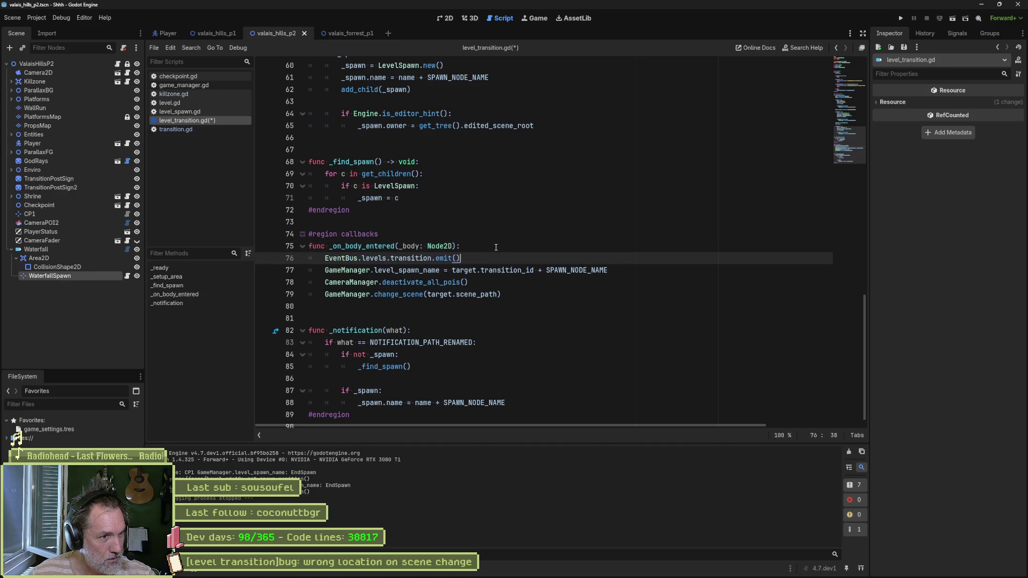
key("ctrl+s")
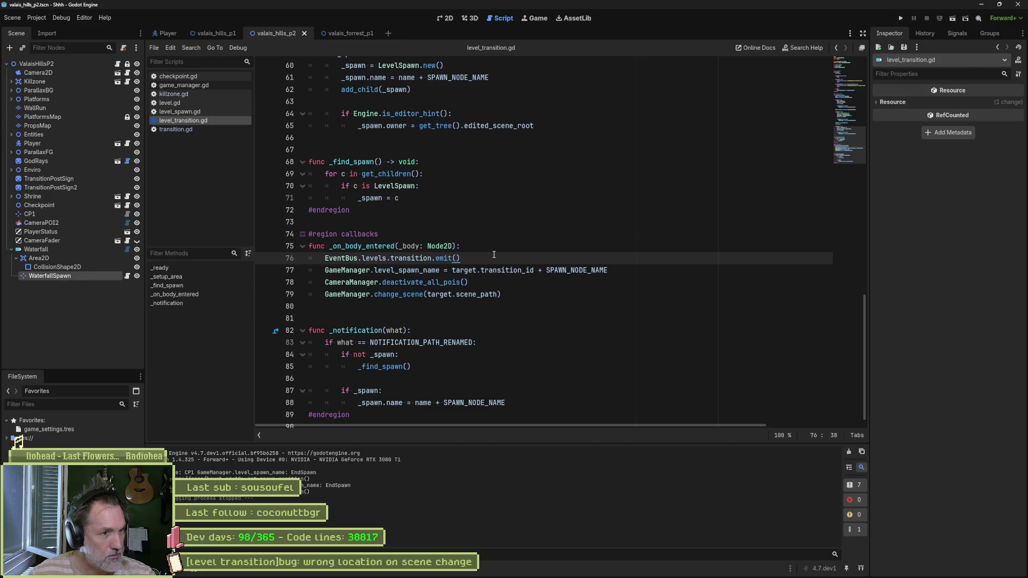
key("F6")
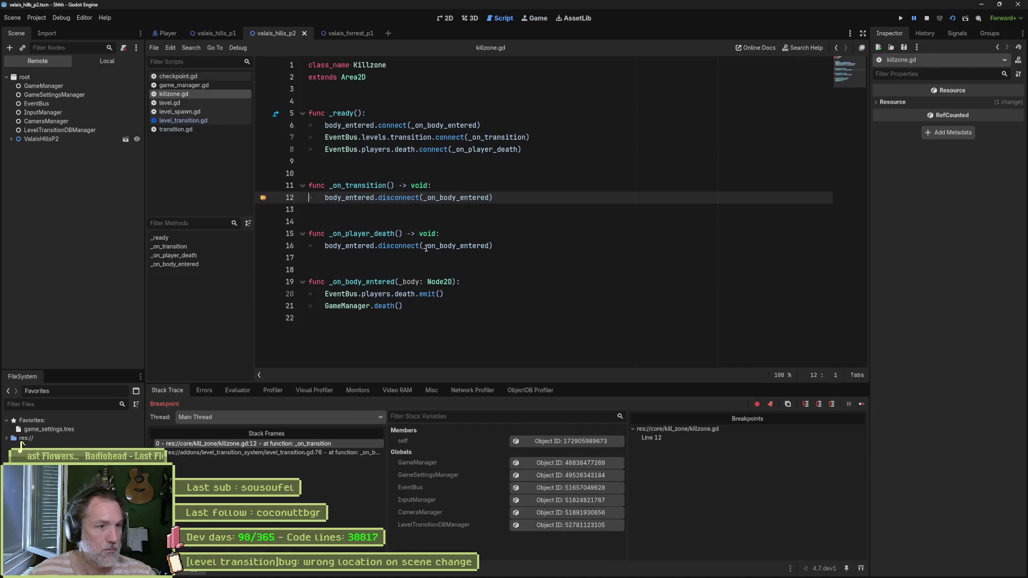
Step: Clear the line 12 breakpoint in killzone.gd and resume the game with F12
left_click(263, 198)
key("F12")
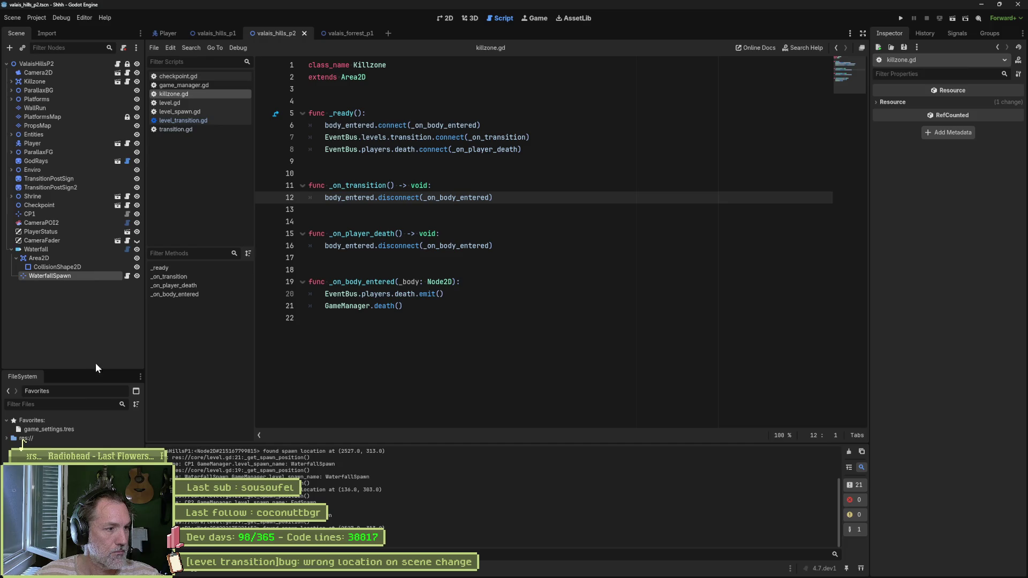
Step: Filter the FileSystem for 'transition' and open the old transition.gd script
left_click(64, 404)
type("transition")
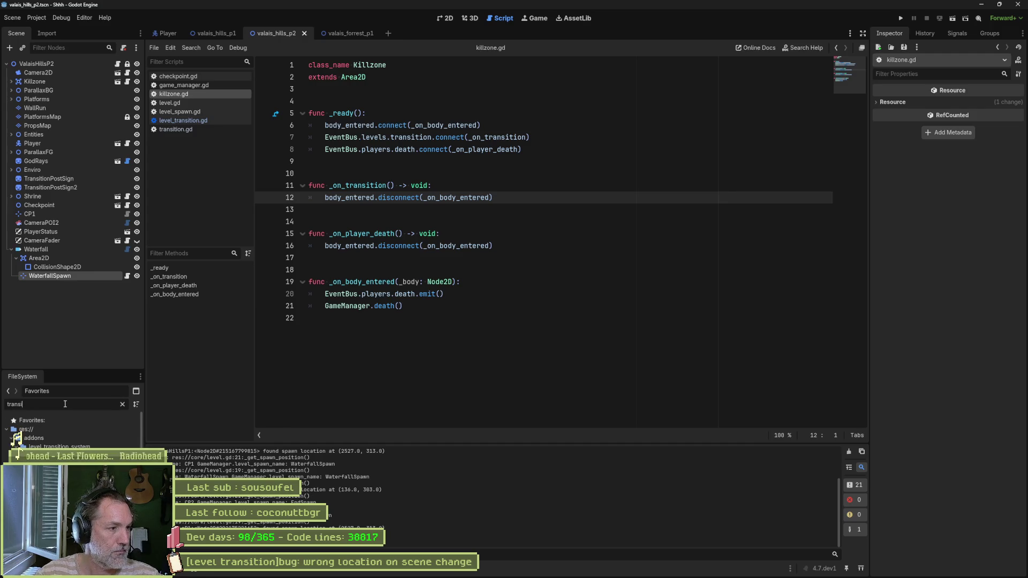
double_click(15, 432)
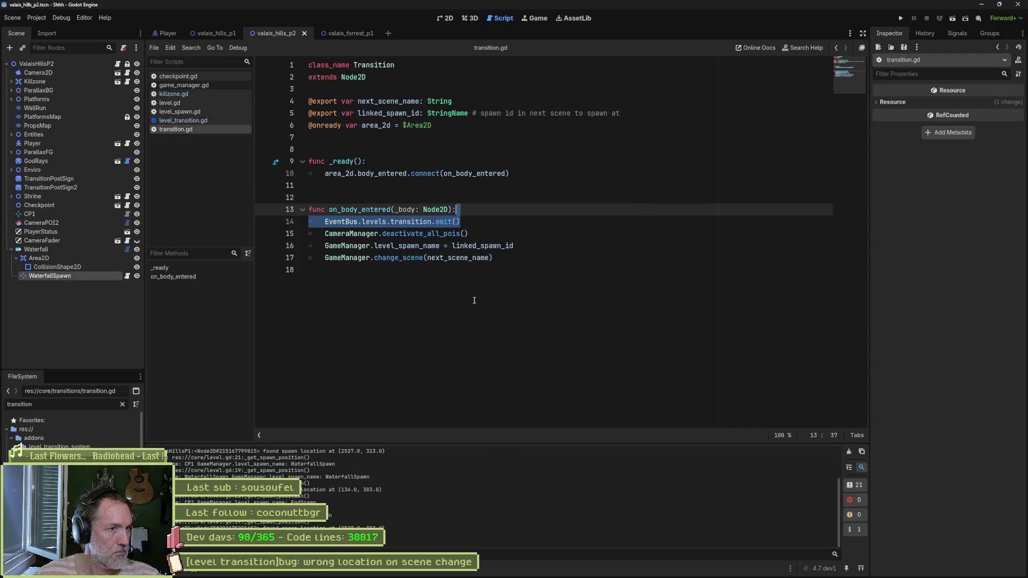
left_click(475, 299)
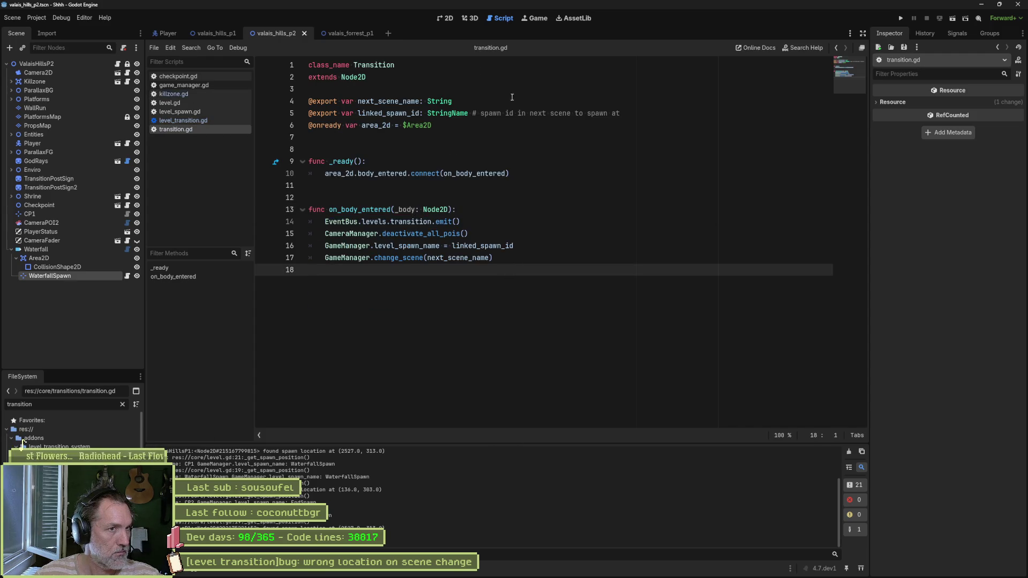
right_click(378, 65)
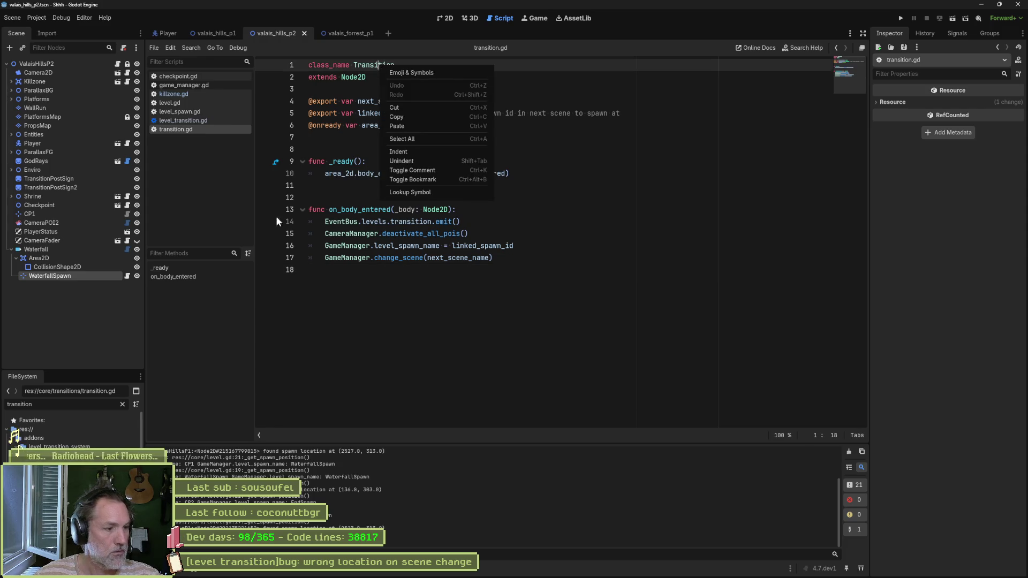
key("Escape")
Step: Check transition.gd's dependencies and owners, confirming only transition.tscn uses it
right_click(21, 442)
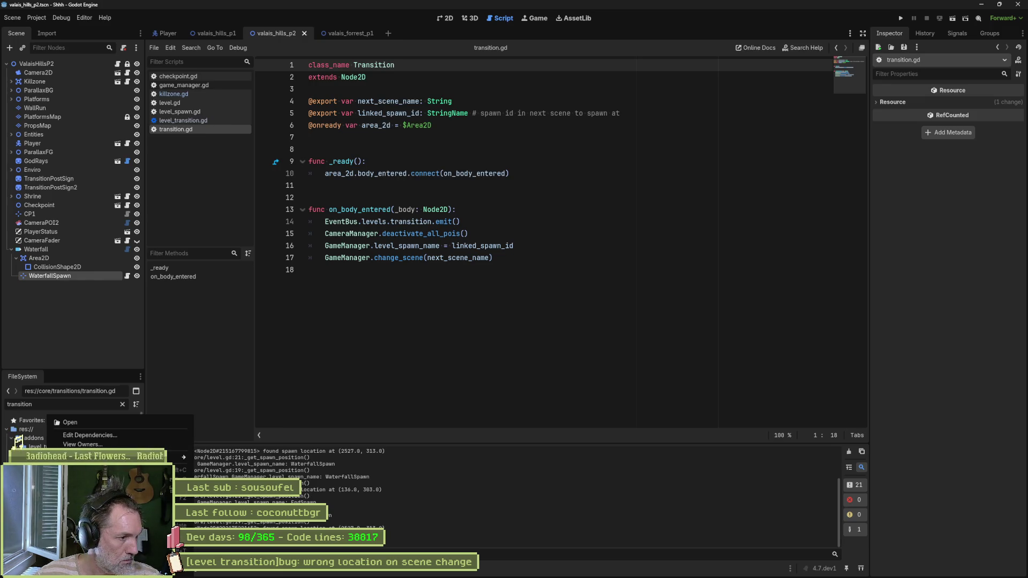
left_click(165, 434)
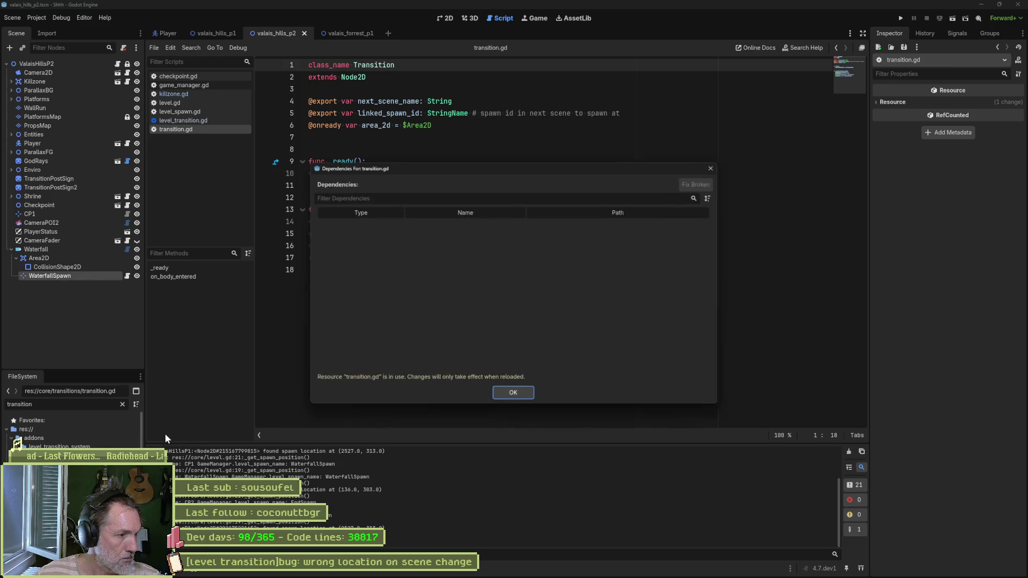
left_click(514, 393)
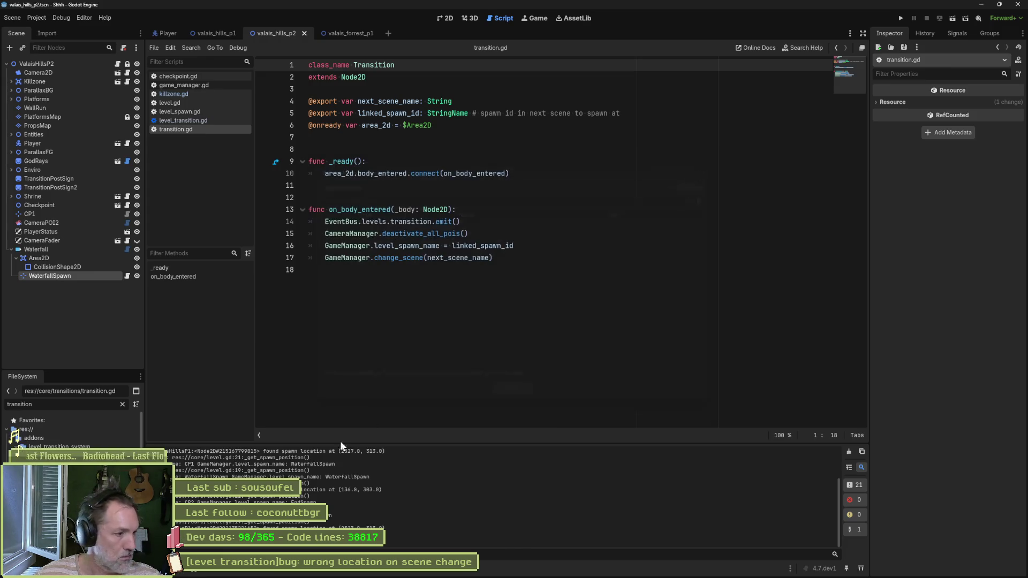
right_click(62, 463)
left_click(94, 445)
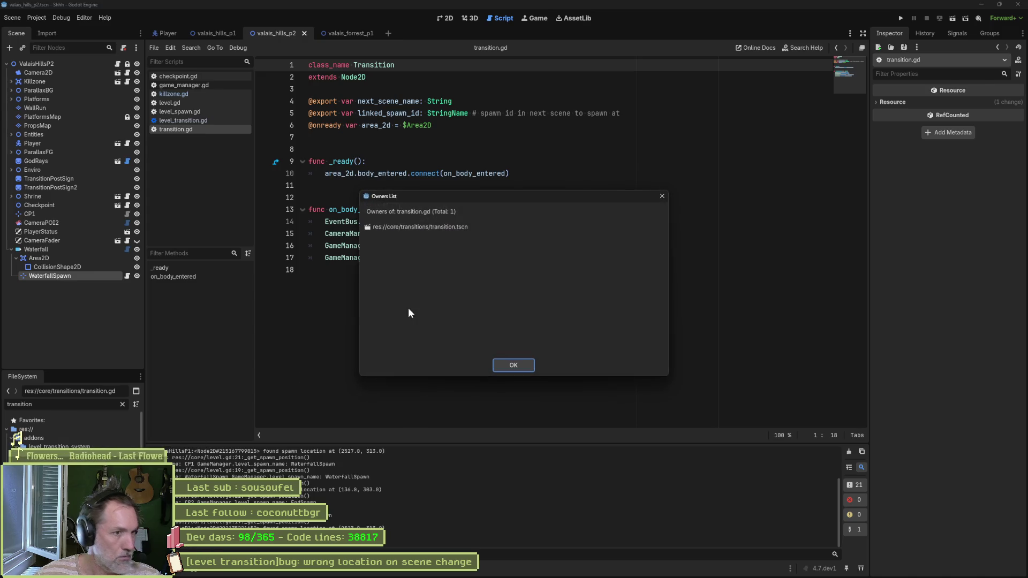
left_click(507, 366)
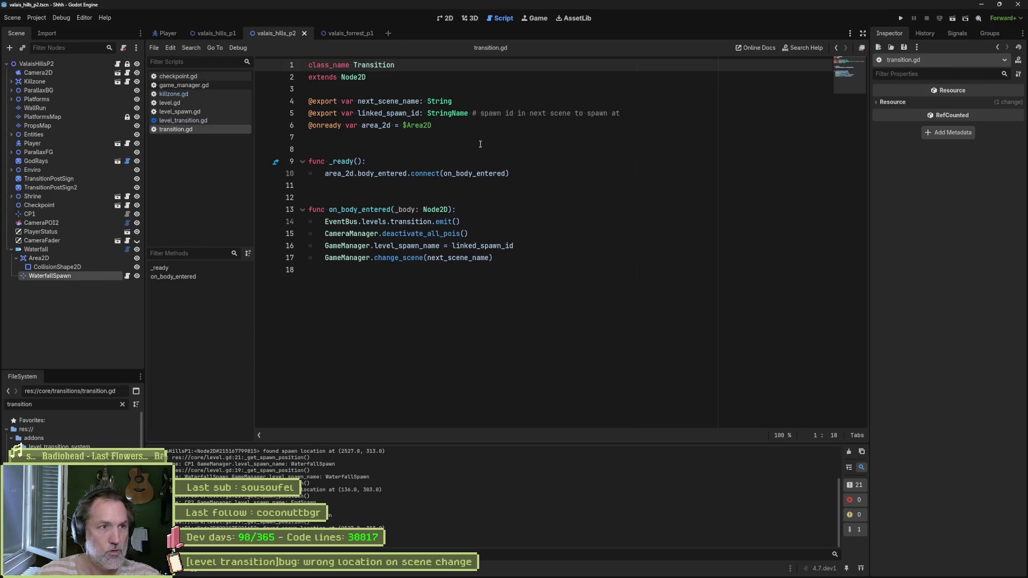
Step: Switch from Godot through Fork to the Asana task board
mouse_move(570, 575)
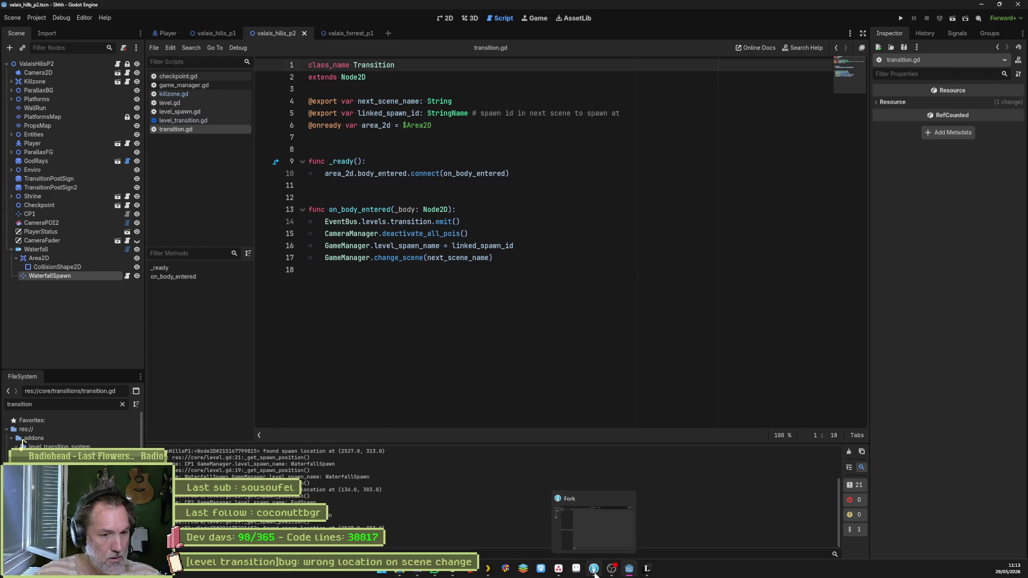
left_click(586, 509)
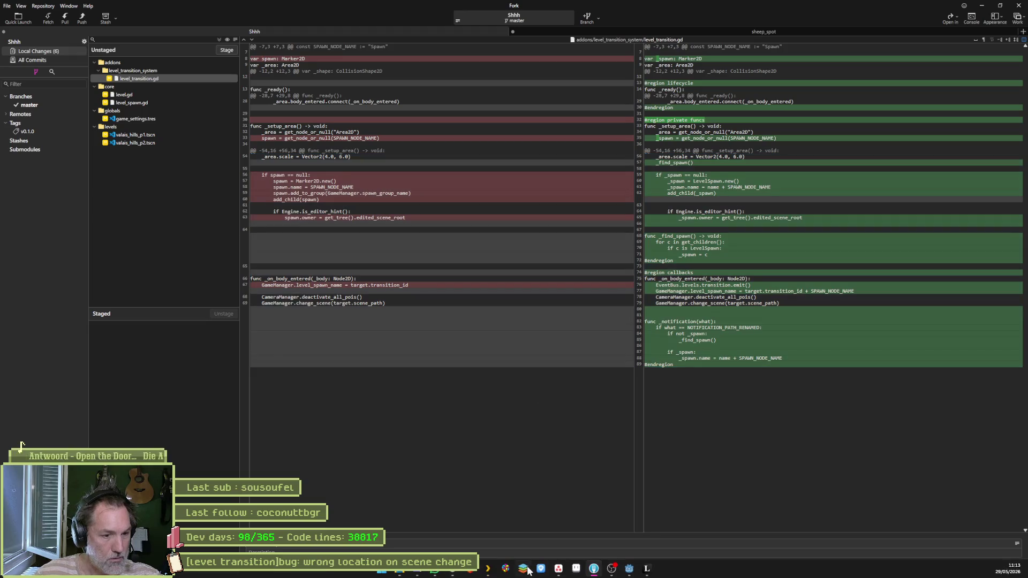
left_click(549, 570)
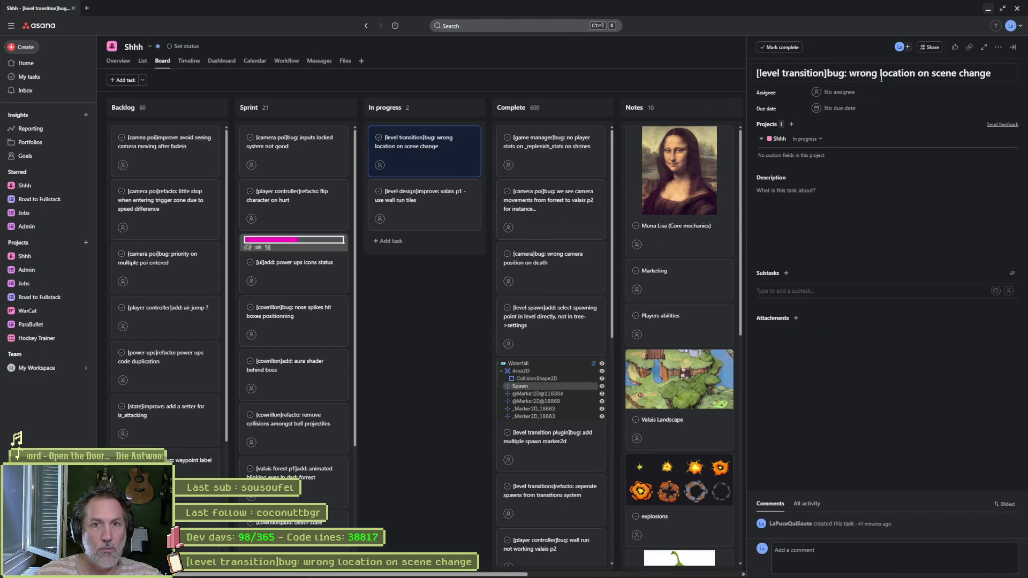
Step: Move the '[level transition]bug: wrong location on scene change' card to Complete and minimize Asana
left_click(423, 308)
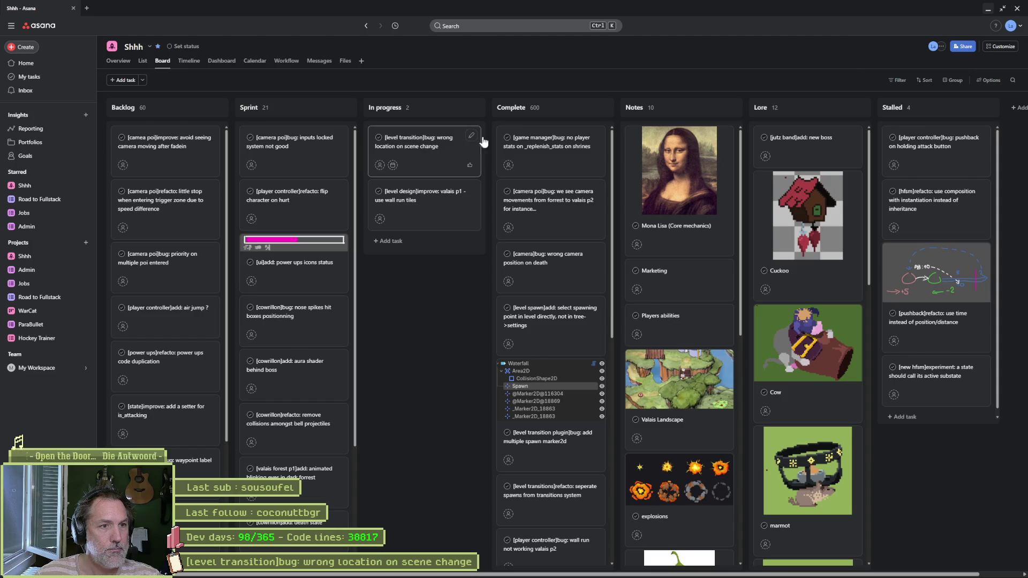
left_click_drag(478, 142, 552, 142)
left_click(989, 9)
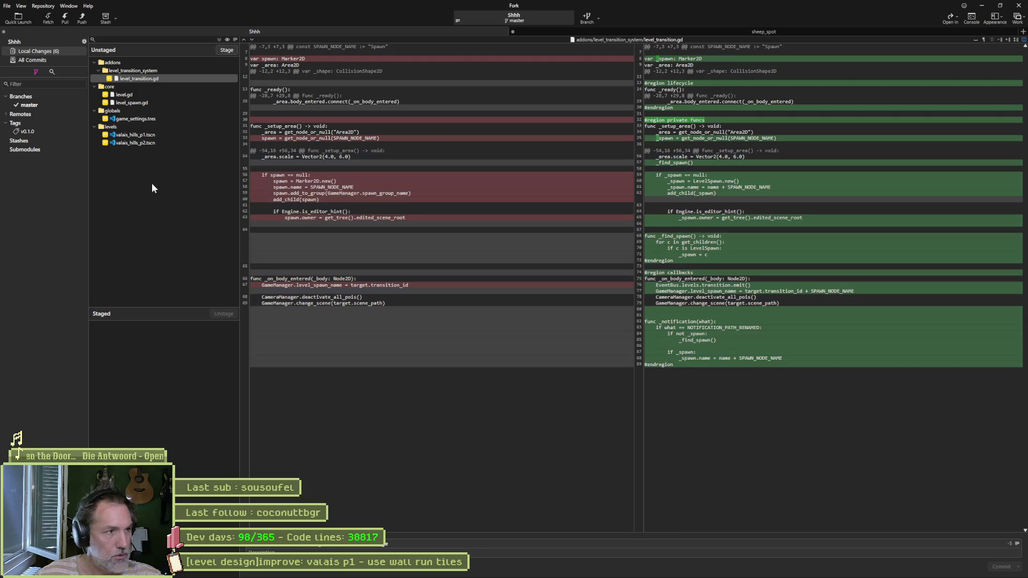
Step: View the unstaged level.gd diff in Fork, then return to Godot's level.gd script
left_click(141, 95)
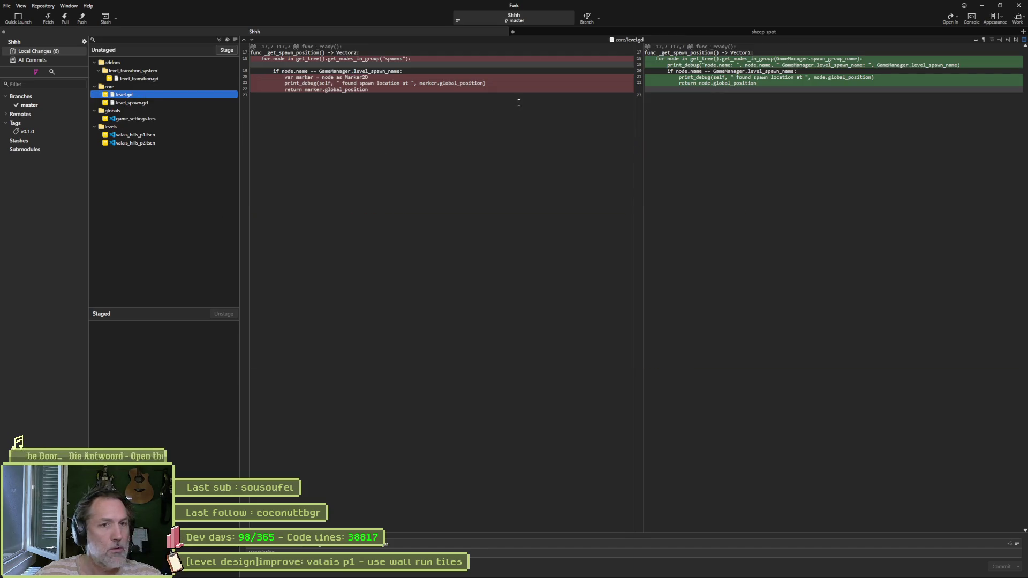
mouse_move(528, 91)
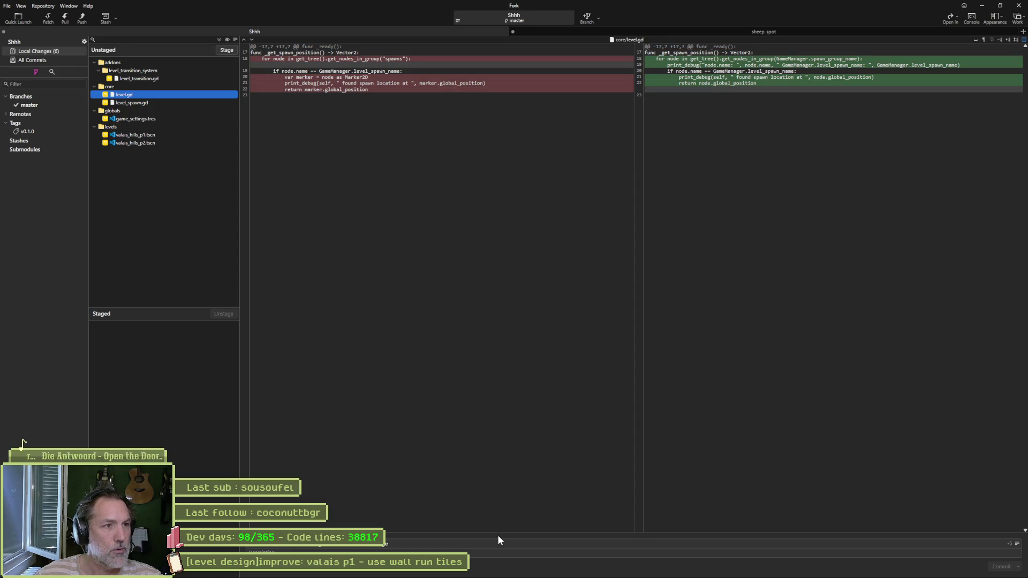
mouse_move(494, 577)
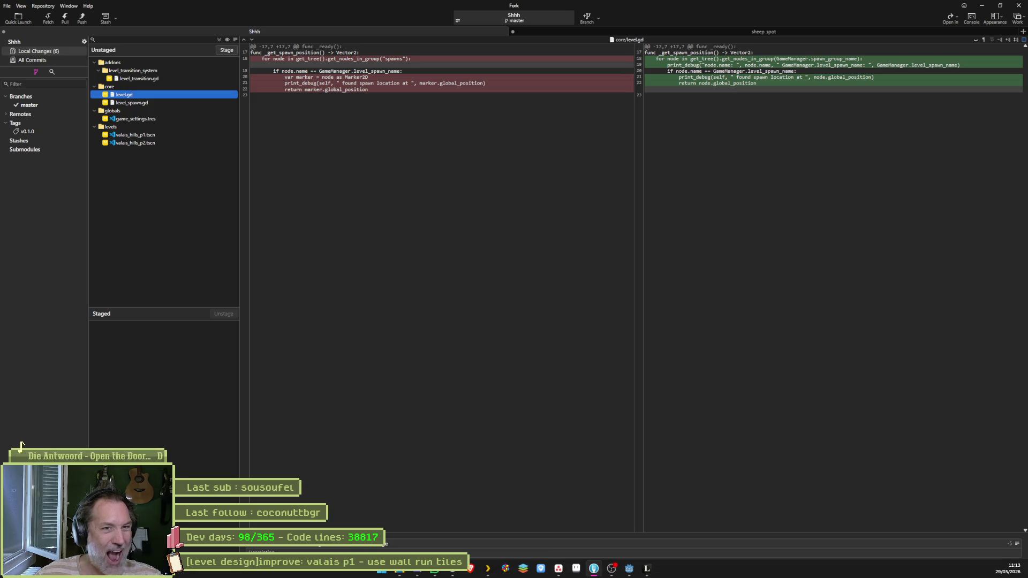
left_click(629, 569)
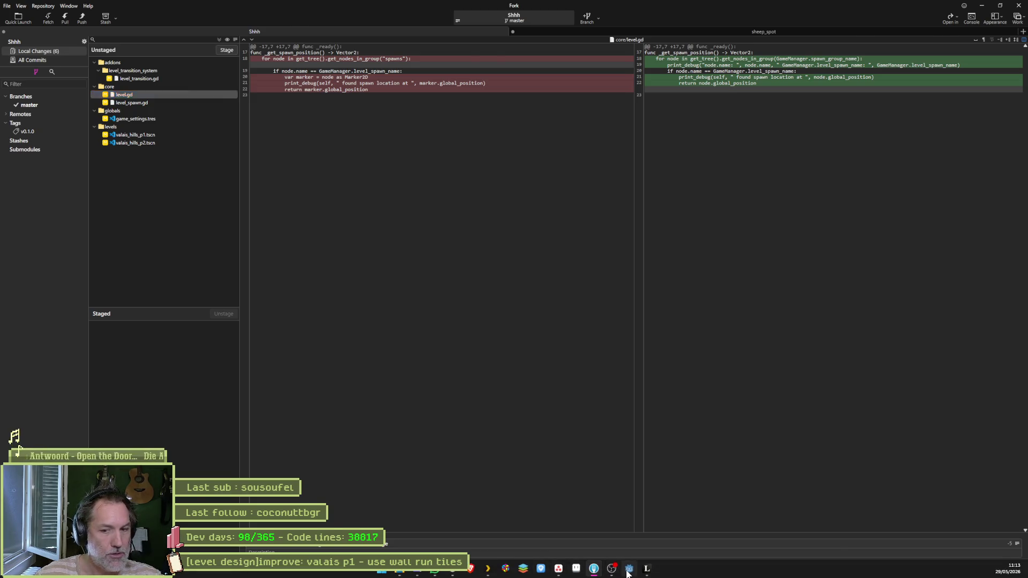
left_click(213, 121)
Step: Remove both print_debug lines from _get_spawn_position in level.gd, save, and view level_spawn.gd's diff in Fork
left_click(169, 102)
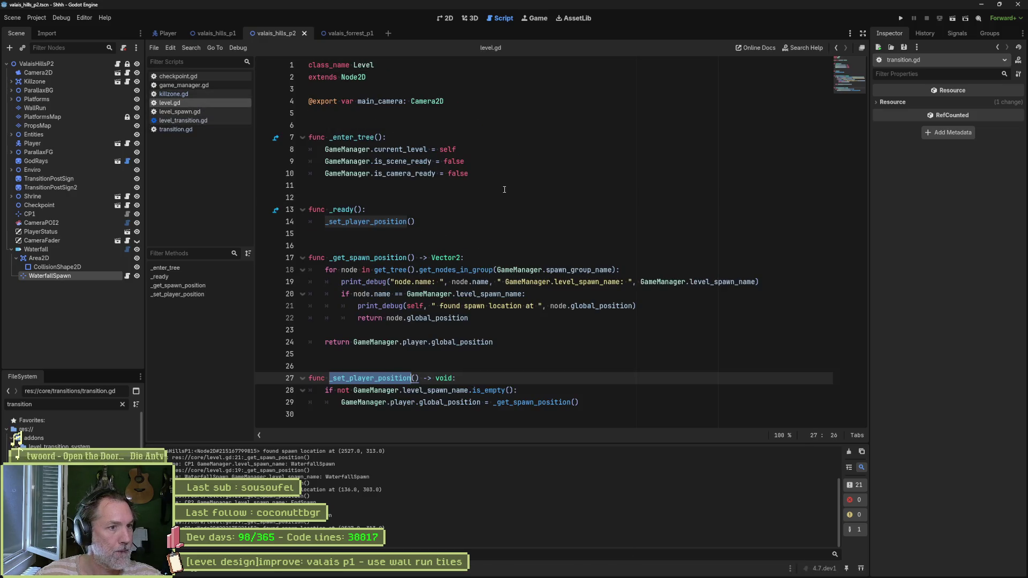
left_click(440, 281)
key("ctrl+shift+k")
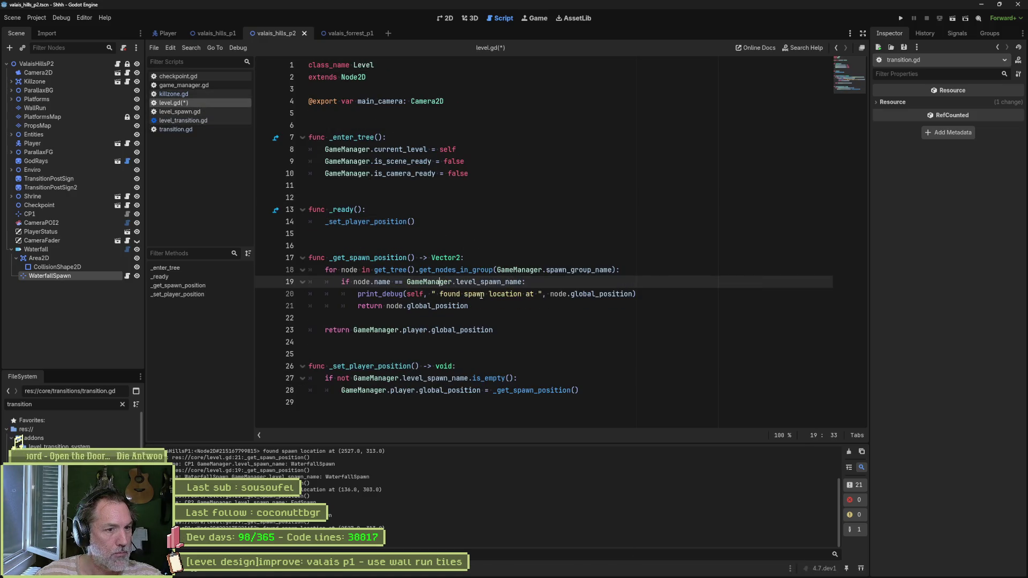
left_click(554, 289)
key("ctrl+shift+k")
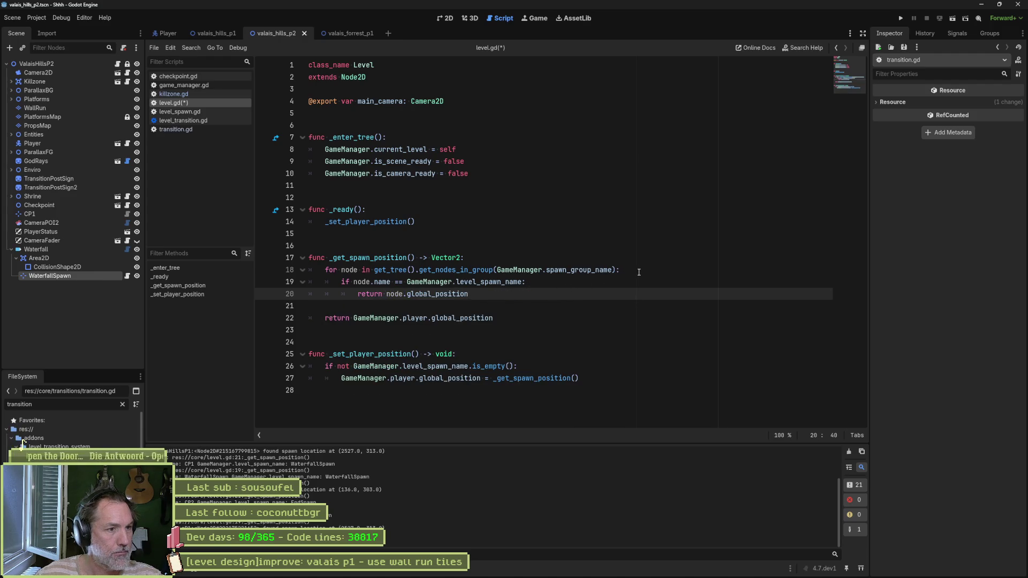
key("ctrl+s")
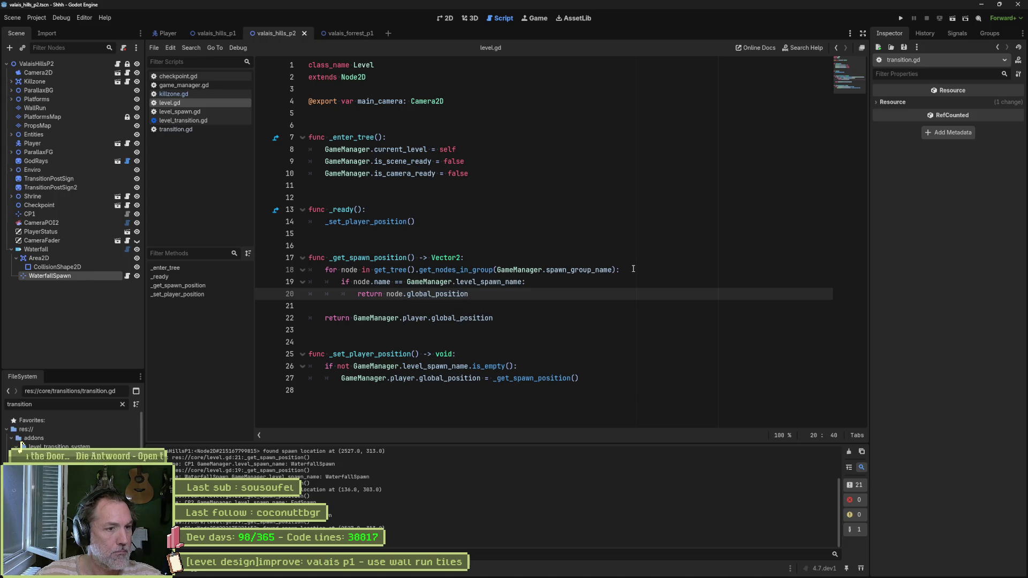
key("alt+Tab")
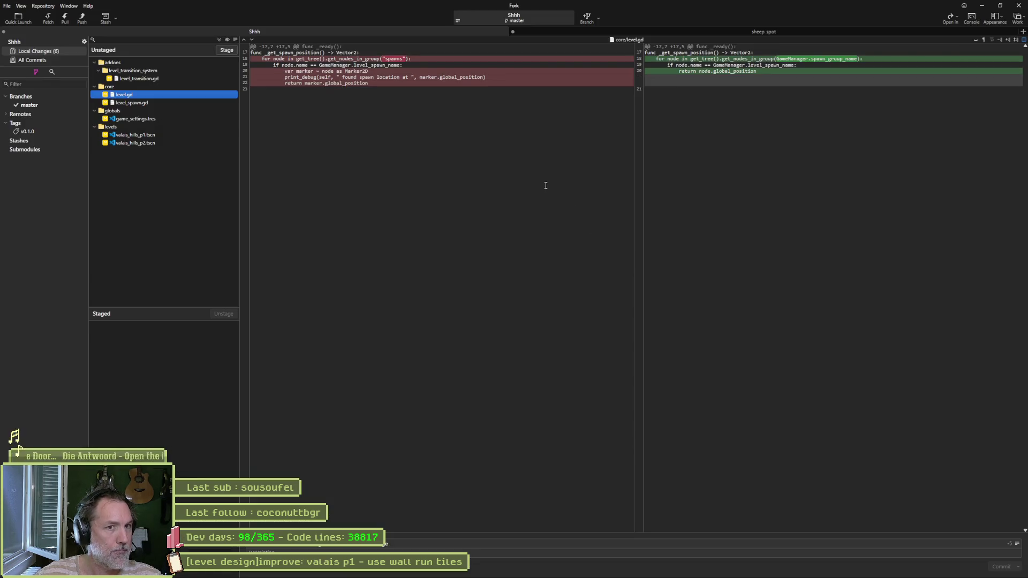
left_click(193, 102)
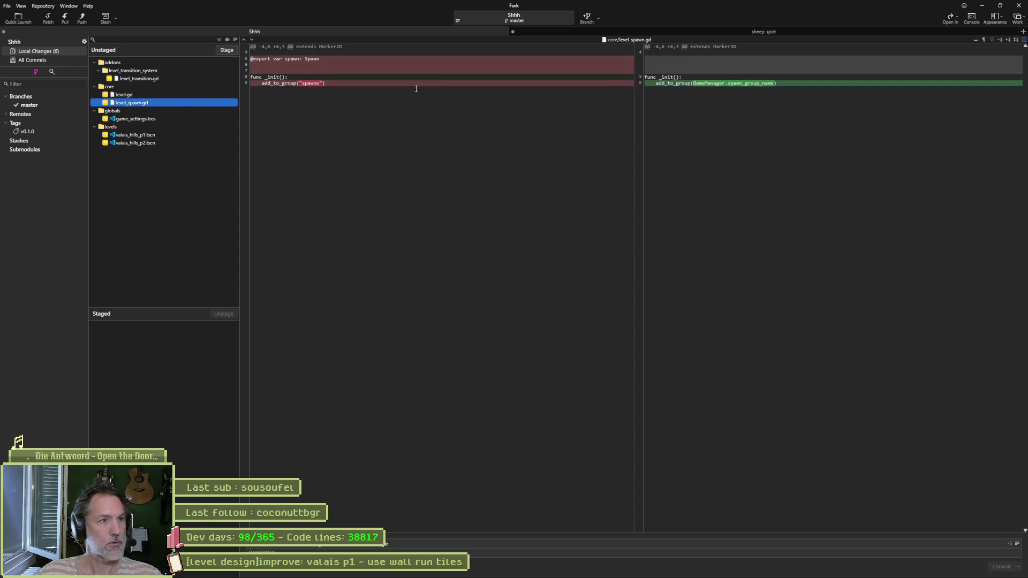
Step: Stage and commit all six changed files, push master to origin, and minimize Fork
left_click(219, 48)
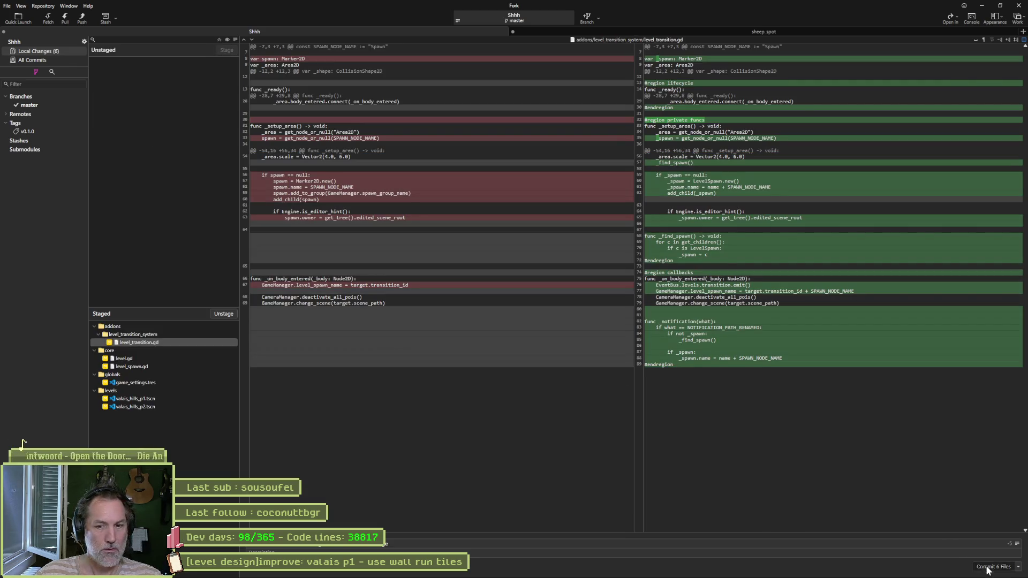
left_click(988, 568)
left_click(82, 18)
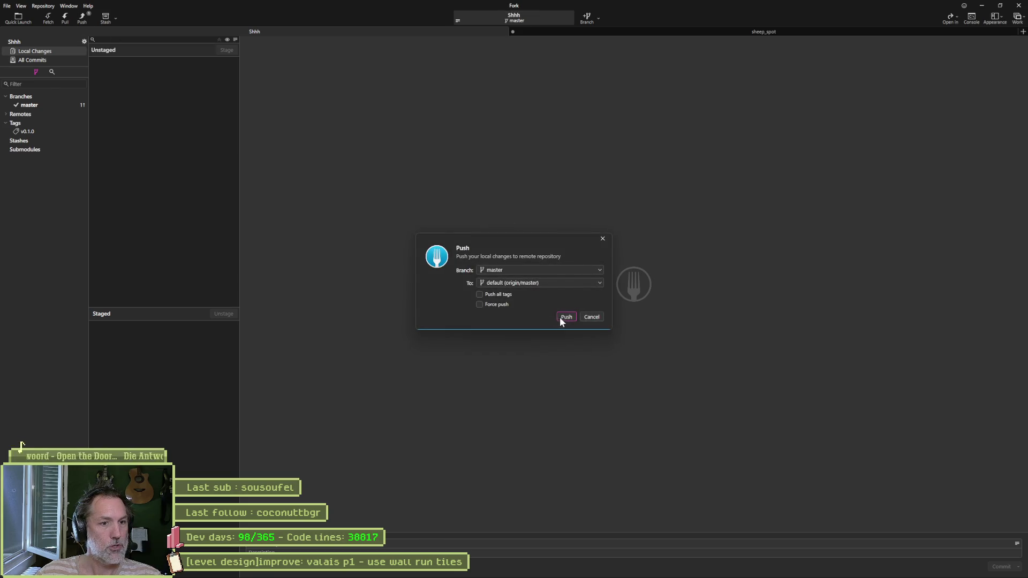
left_click(982, 6)
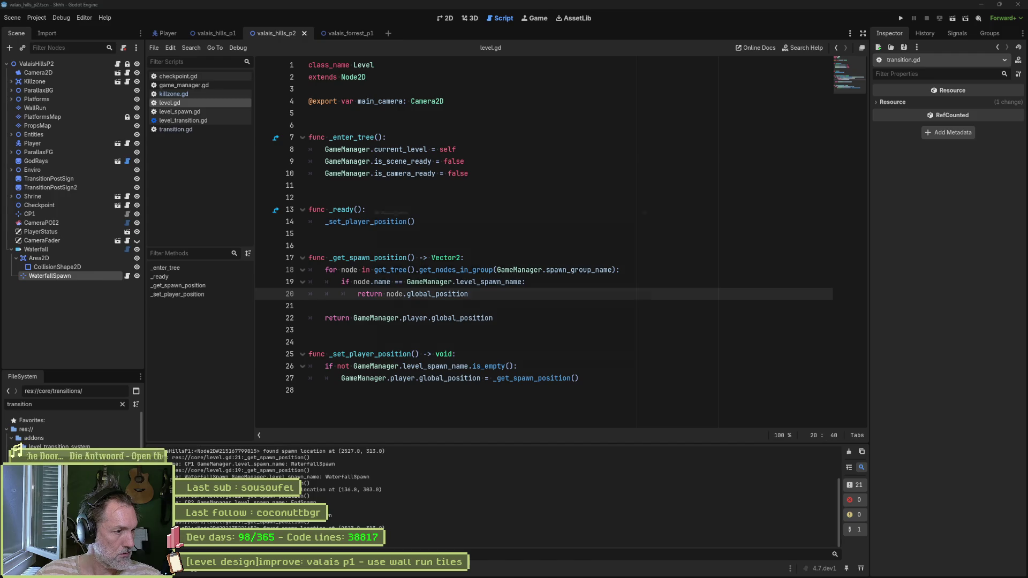
Step: Cancel deleting res://core/transitions and switch to the valais_forrest_p1 scene tab
key("Delete")
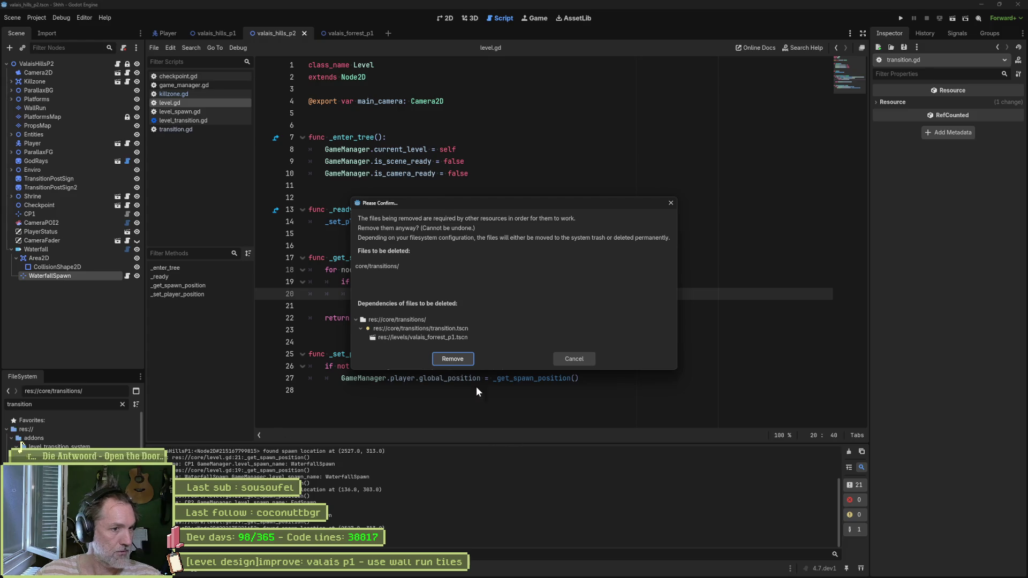
left_click(574, 357)
left_click(347, 33)
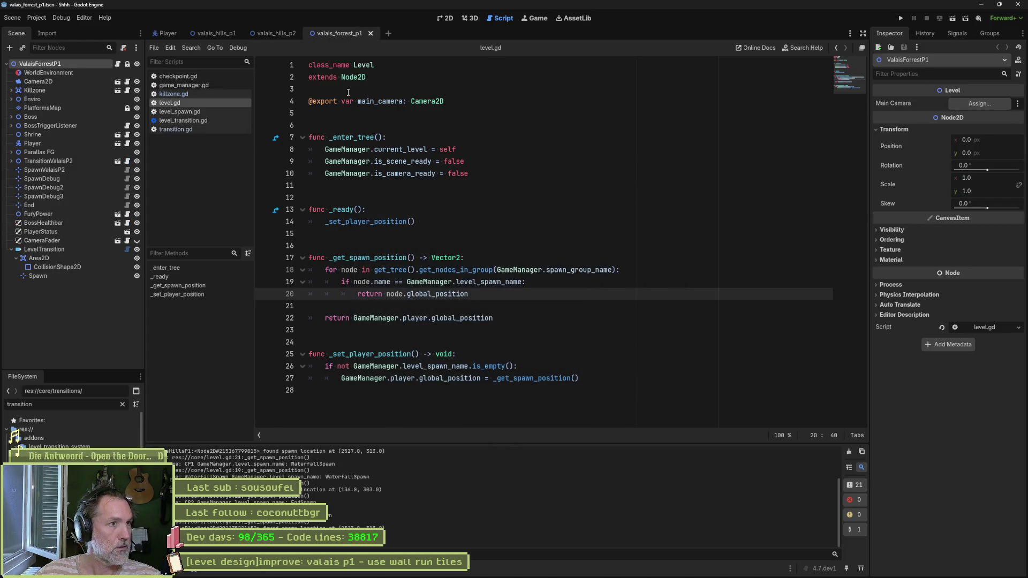
Step: Delete the old TransitionValaisP2 node from the forest level in the 2D view
left_click(444, 18)
left_click(55, 162)
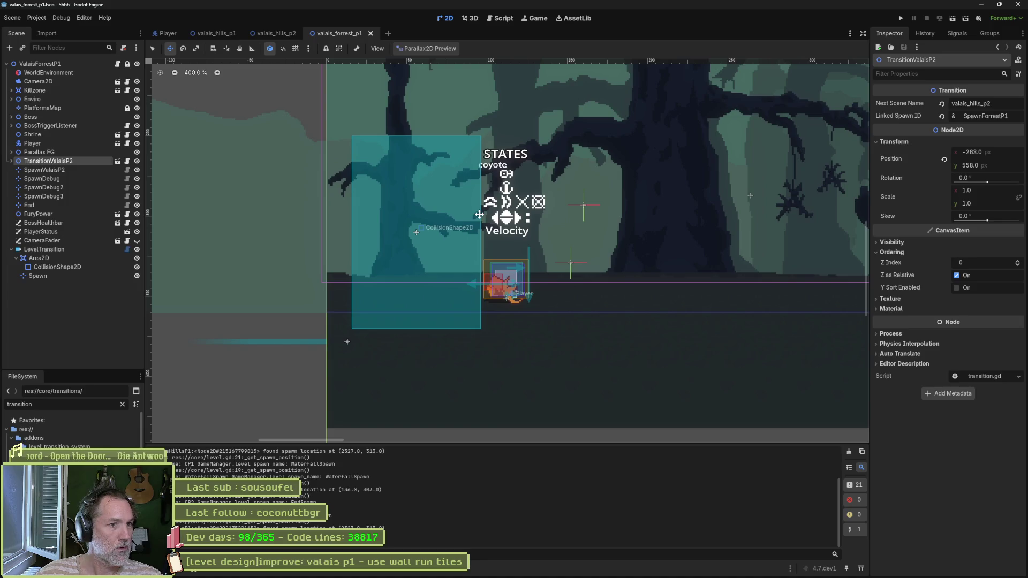
key("f")
scroll(489, 216, "down", 10)
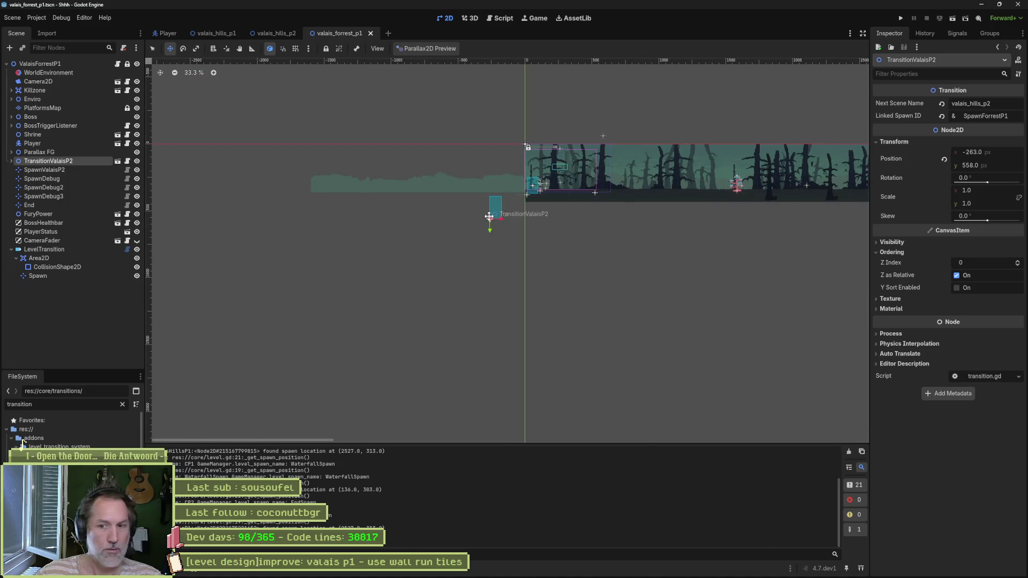
left_click(62, 158)
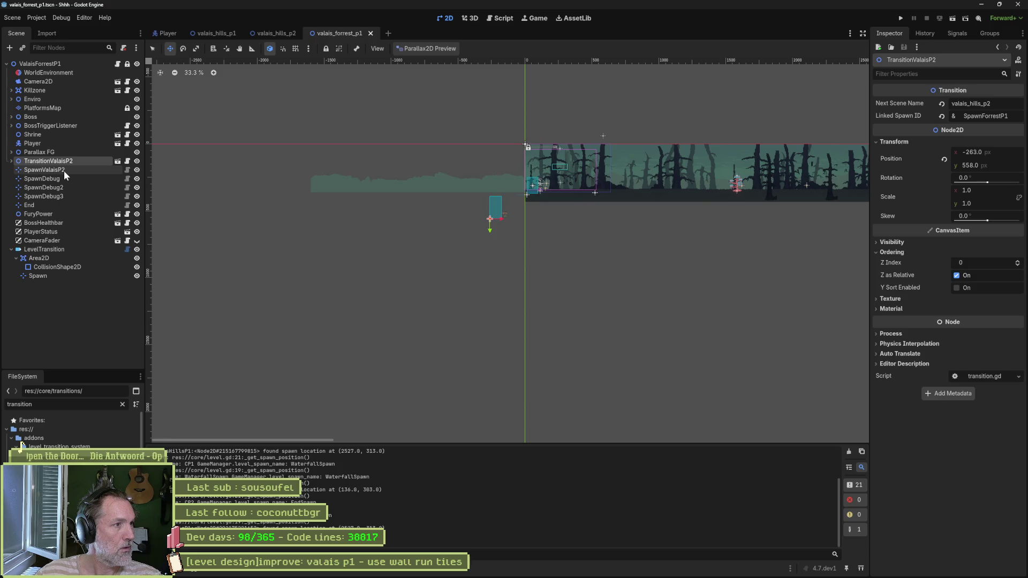
key("Delete")
key("Return")
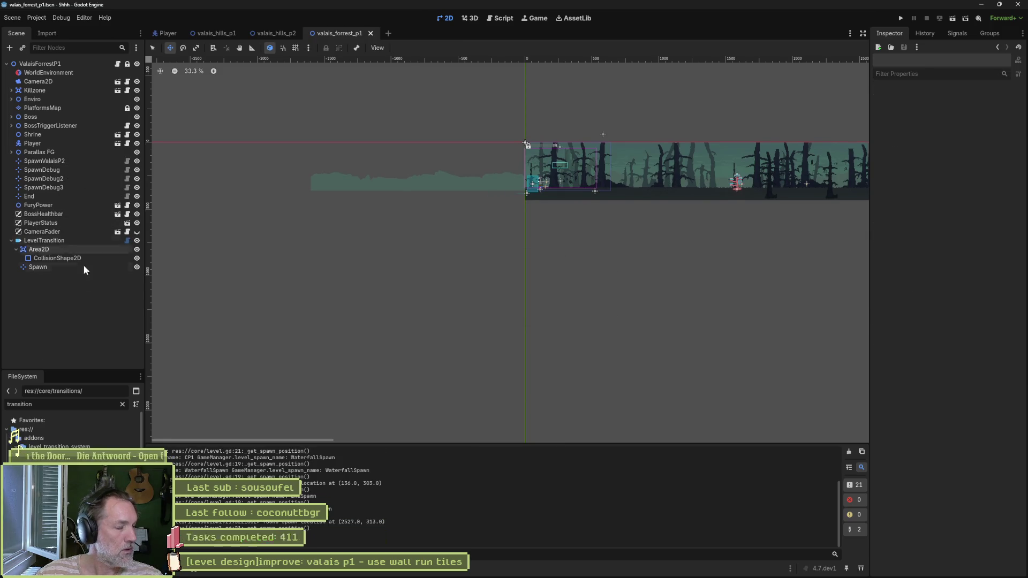
Step: Rename the LevelTransition node to Hills
left_click(52, 242)
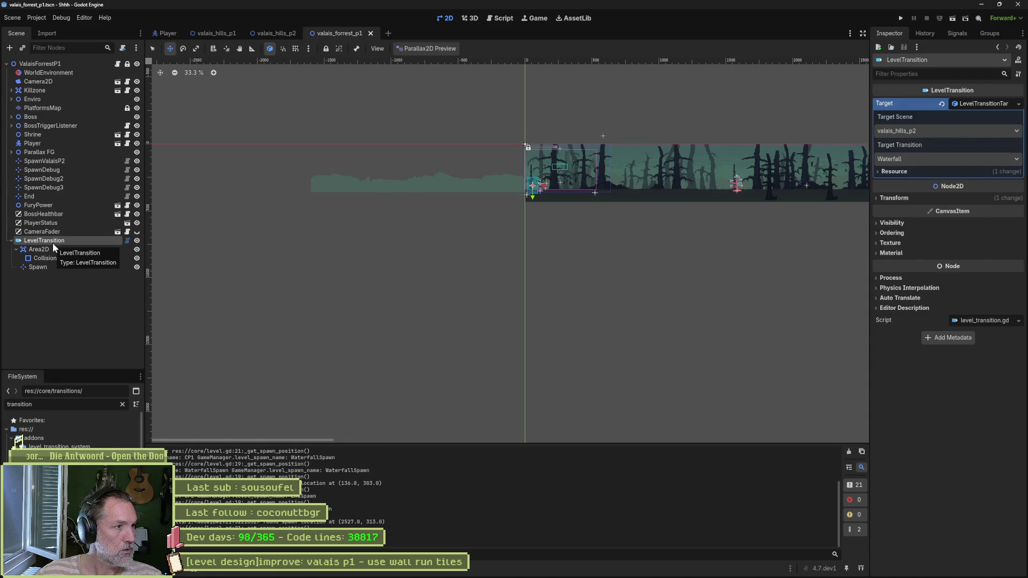
key("F2")
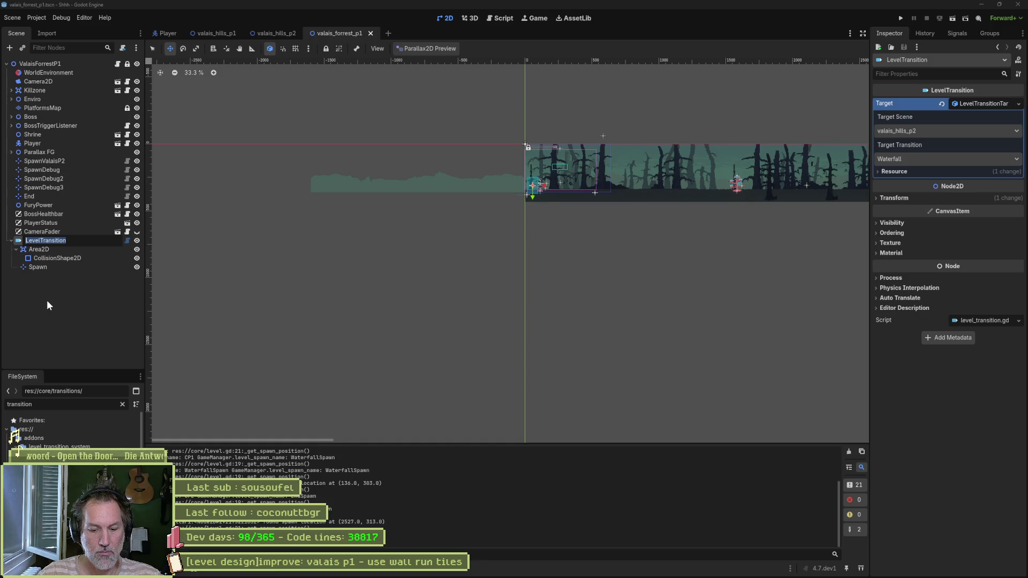
type("Hills")
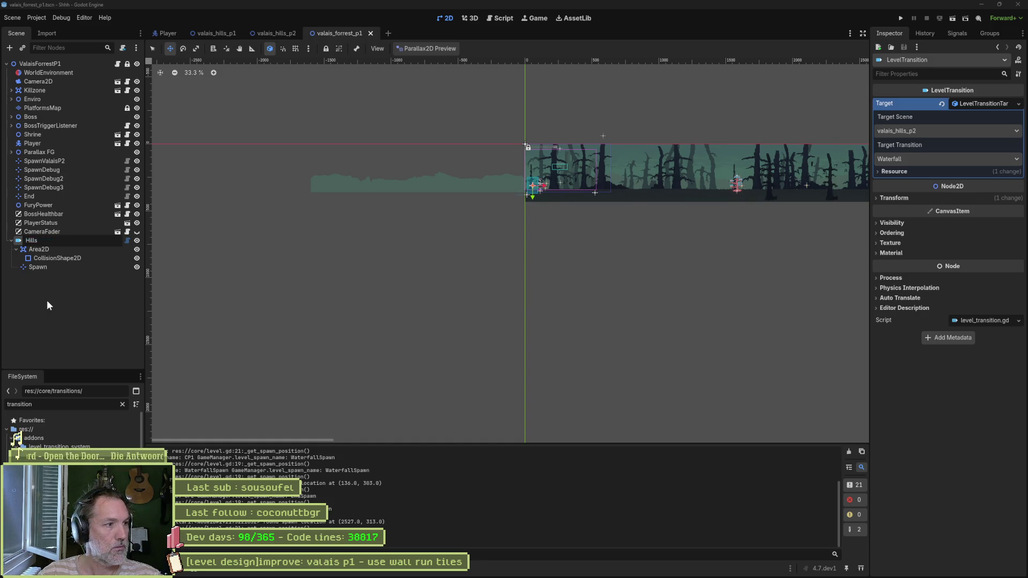
left_click(47, 300)
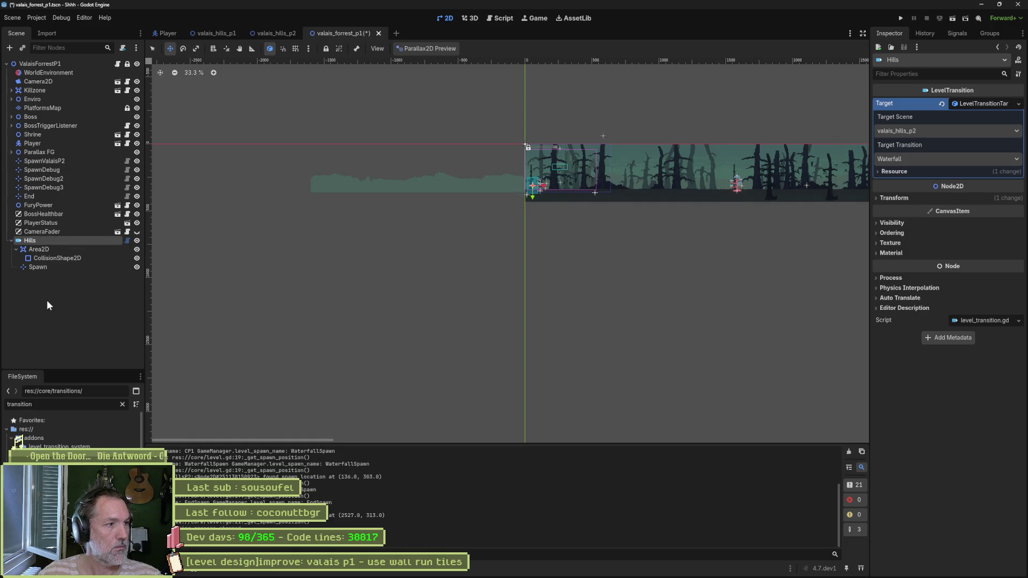
Step: Replace the old Hills node with a new LevelTransition node named Hills
left_click(85, 242)
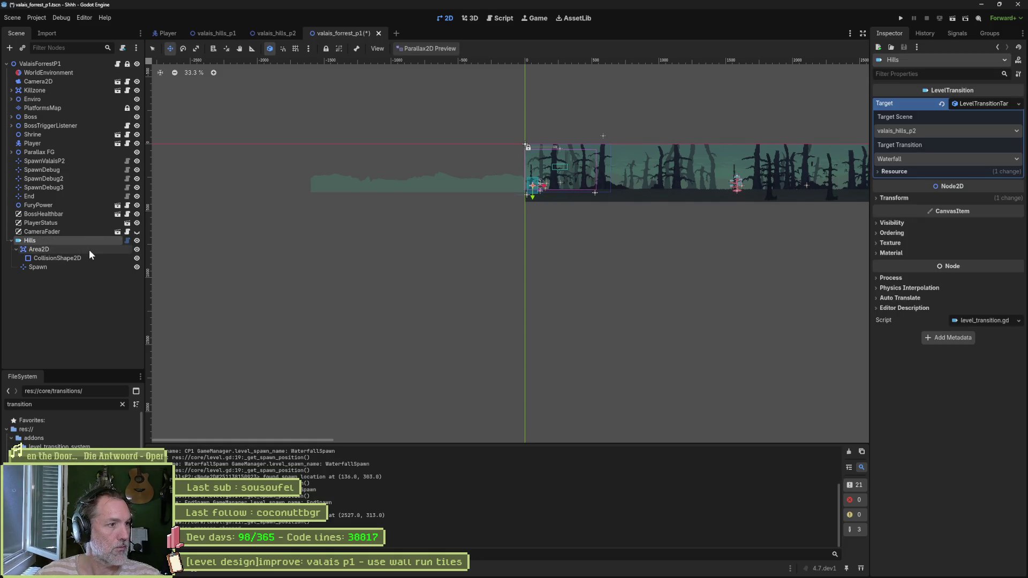
key("Delete")
key("Return")
key("ctrl+shift+a")
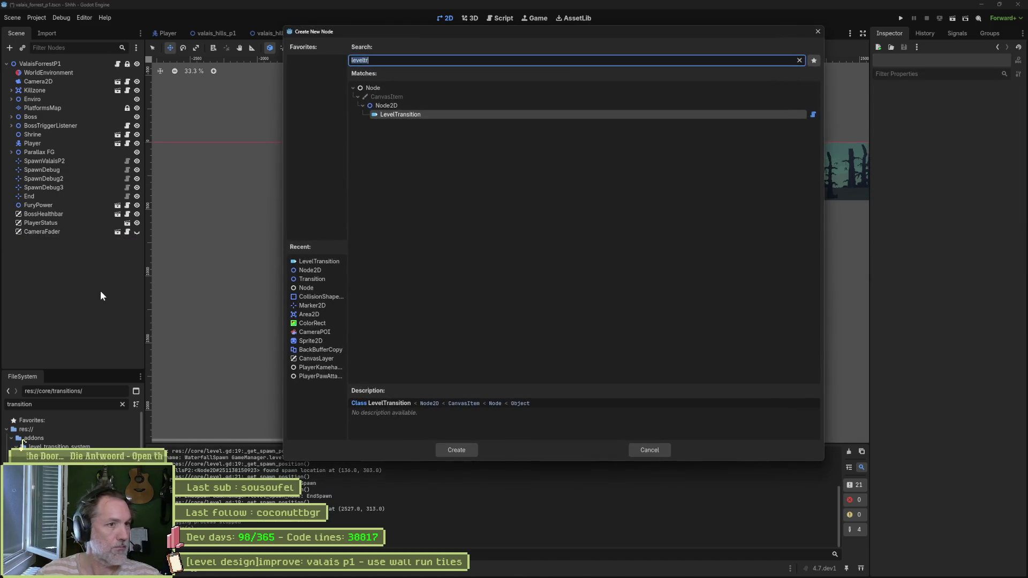
key("Return")
type("Hills")
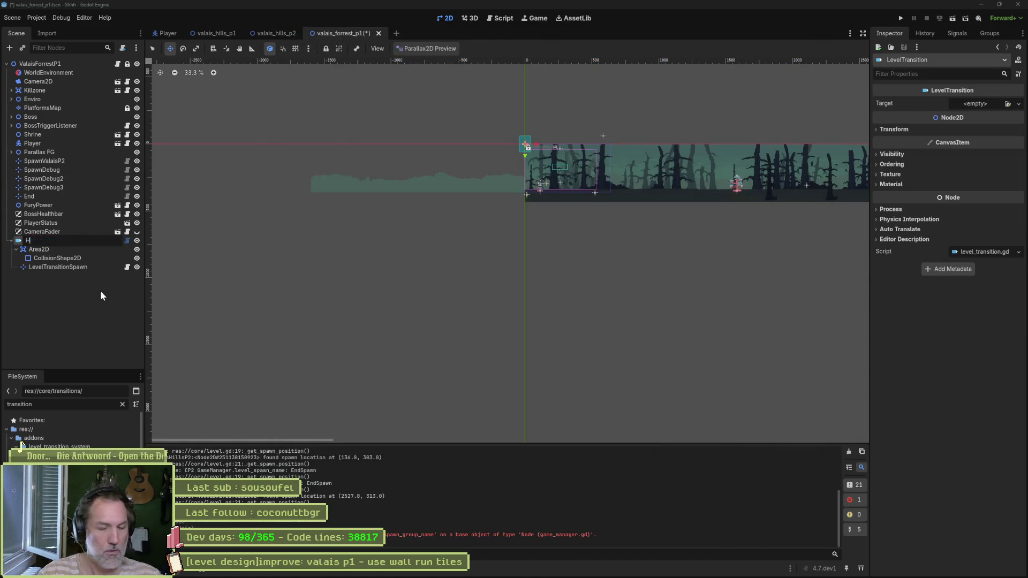
key("Return")
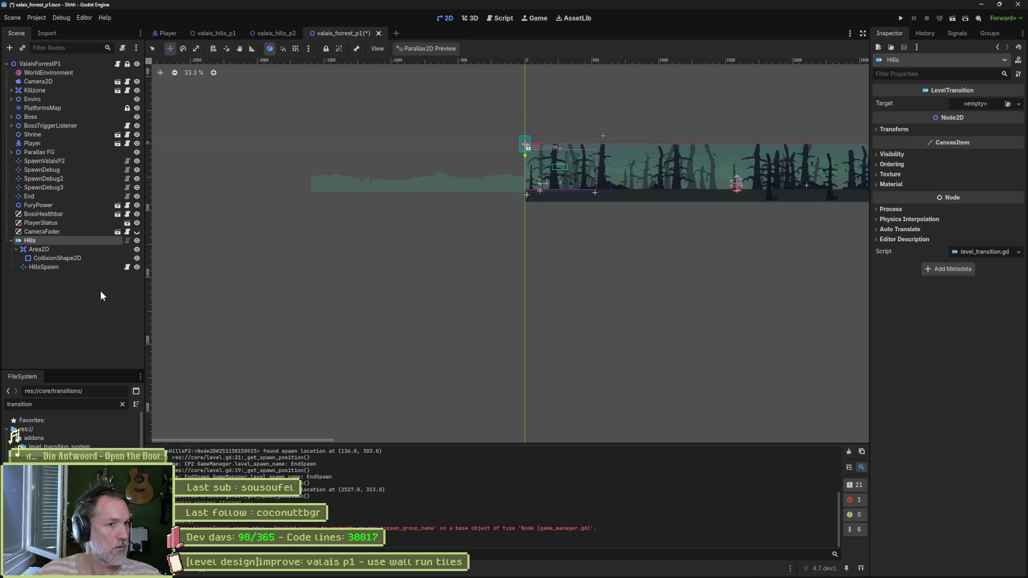
Step: Move Hills to the level's left edge and HillsSpawn beside the player, then save
left_click_drag(516, 159, 517, 215)
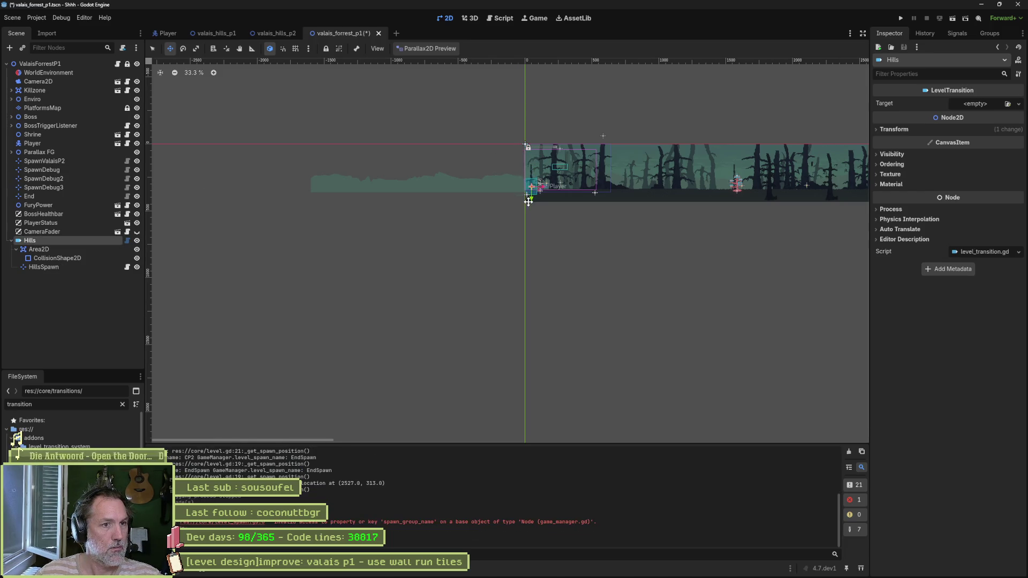
key("f")
left_click_drag(540, 294, 527, 294)
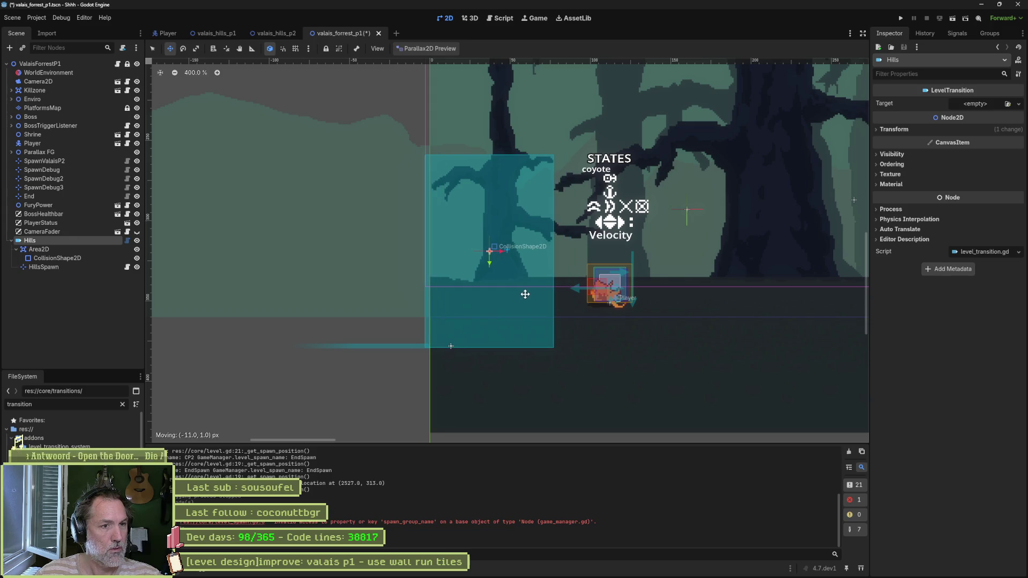
left_click(494, 252)
left_click_drag(482, 262, 636, 290)
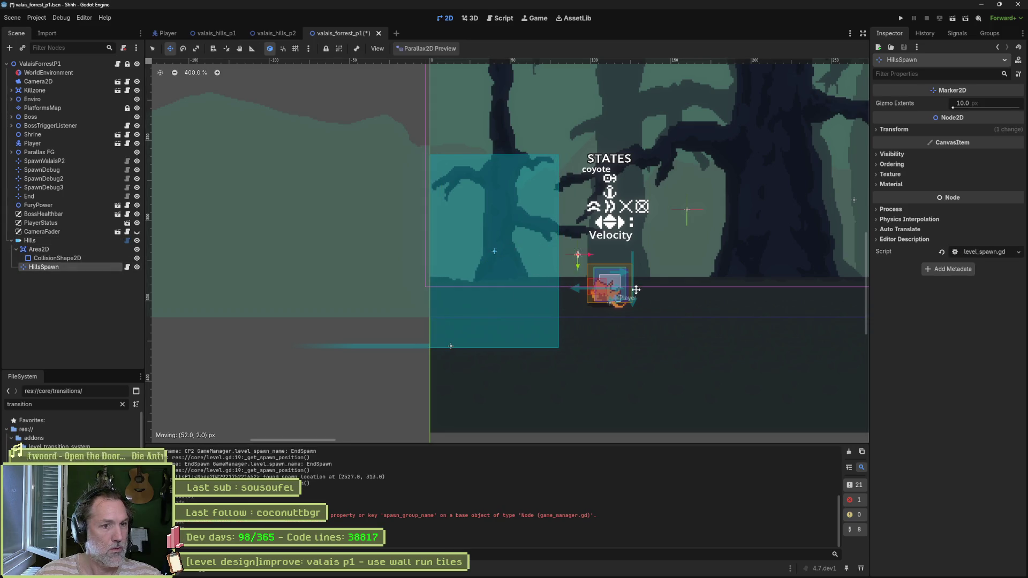
left_click_drag(700, 291, 704, 286)
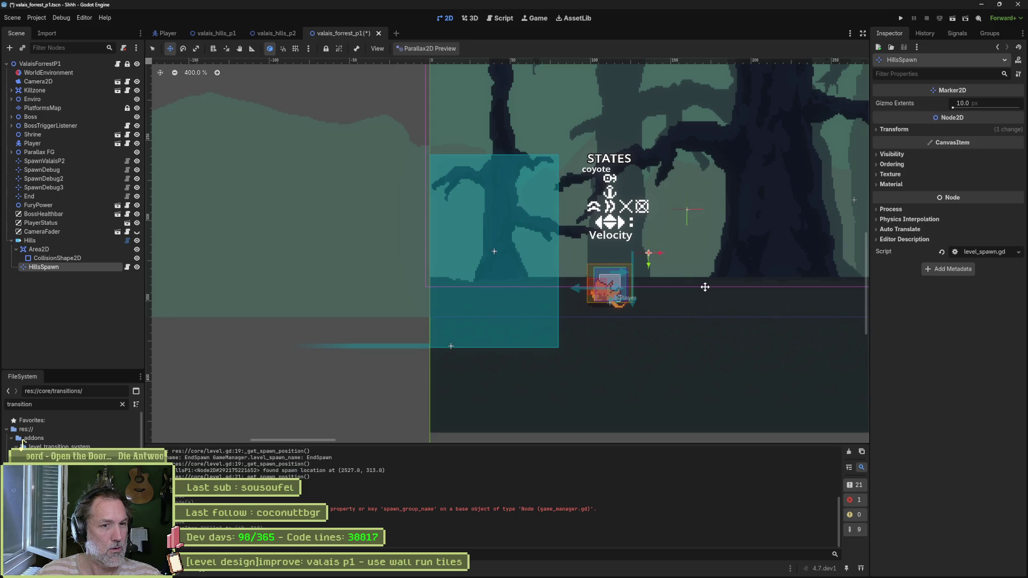
key("ctrl+s")
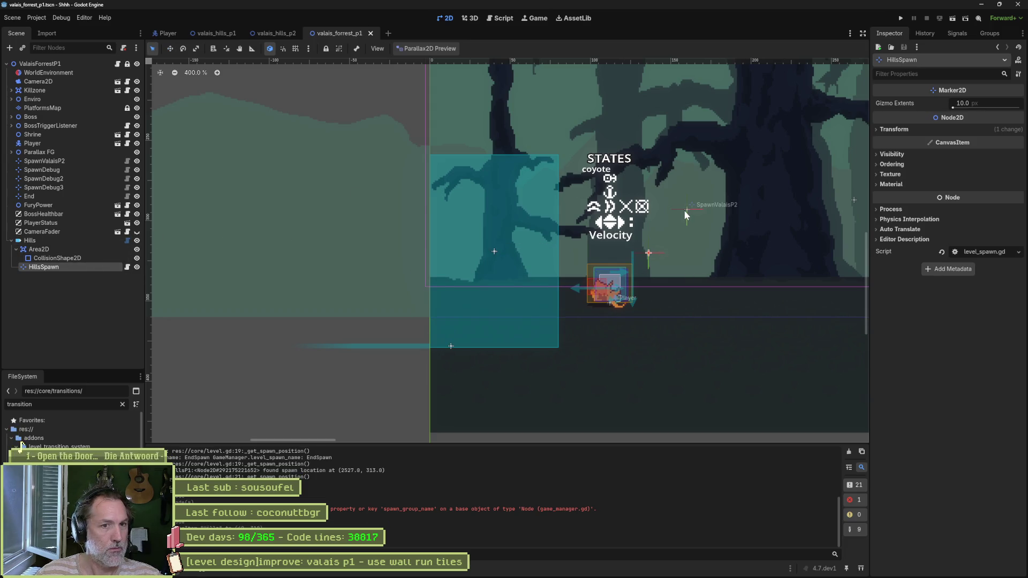
Step: Delete the five old spawn markers from SpawnValaisP2 through End
left_click(48, 195)
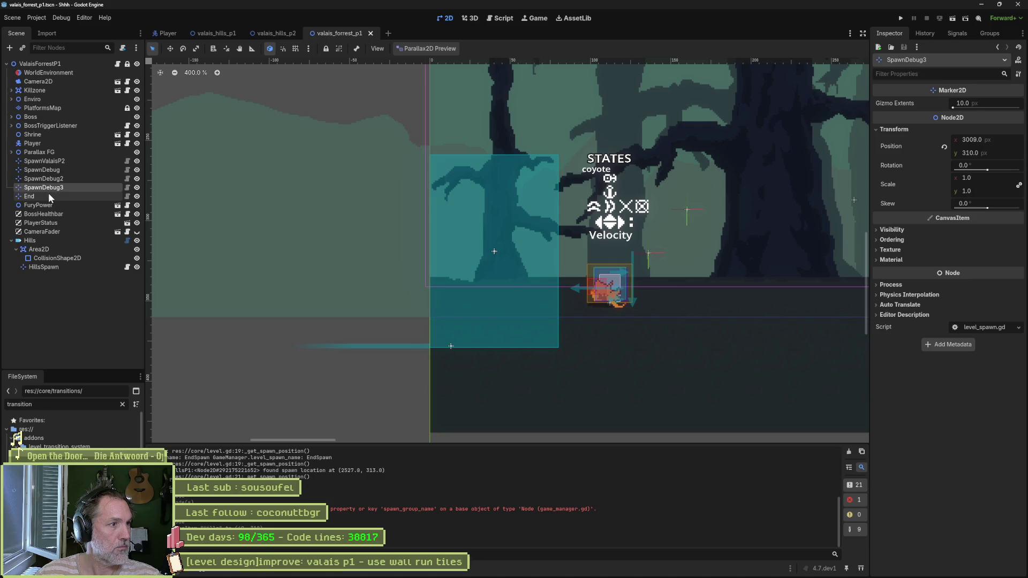
left_click(58, 160, "shift")
key("Delete")
key("Return")
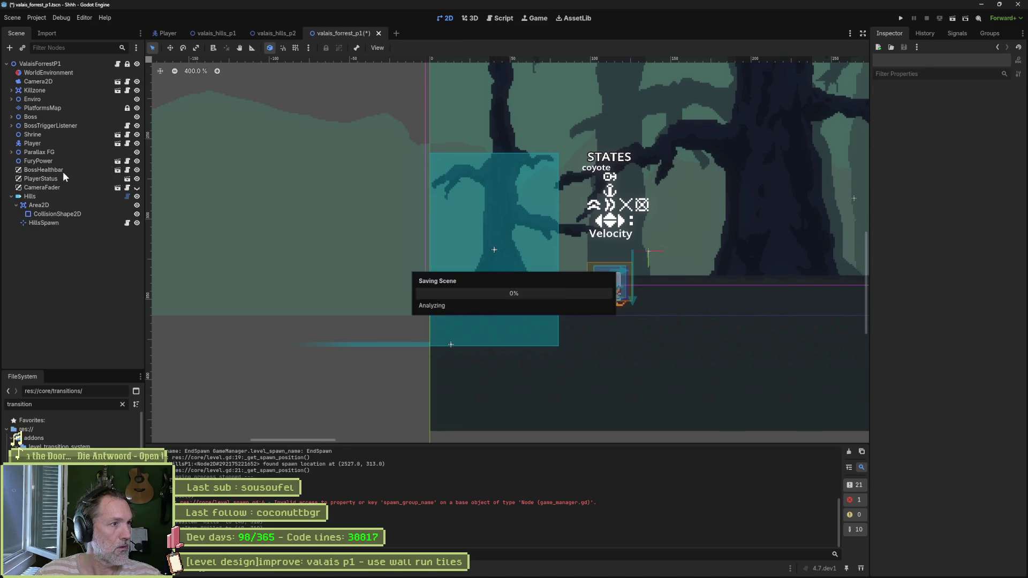
Step: In valais_hills_p2, add a LevelTransition node under Waterfall
left_click(268, 35)
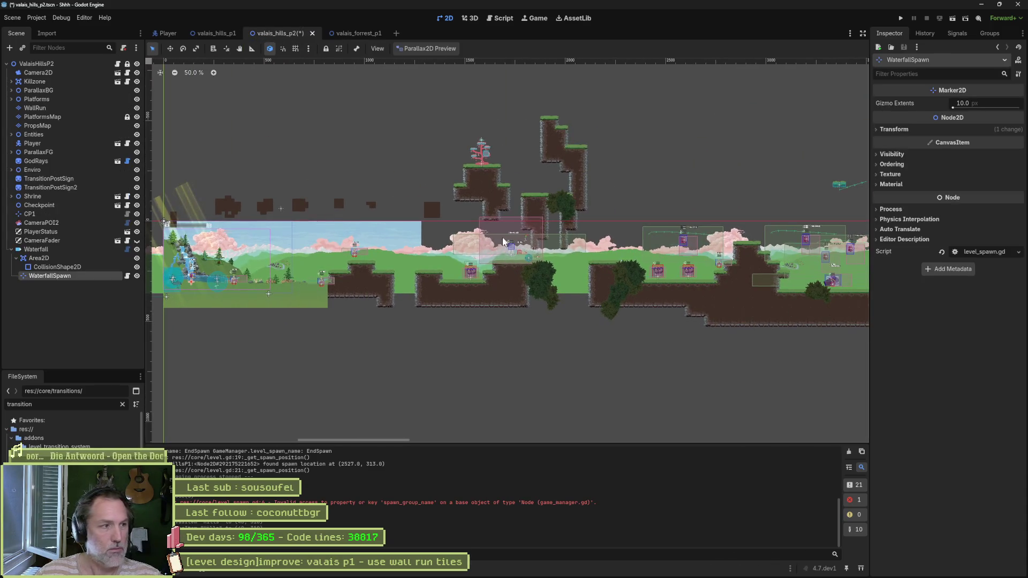
left_click(33, 144)
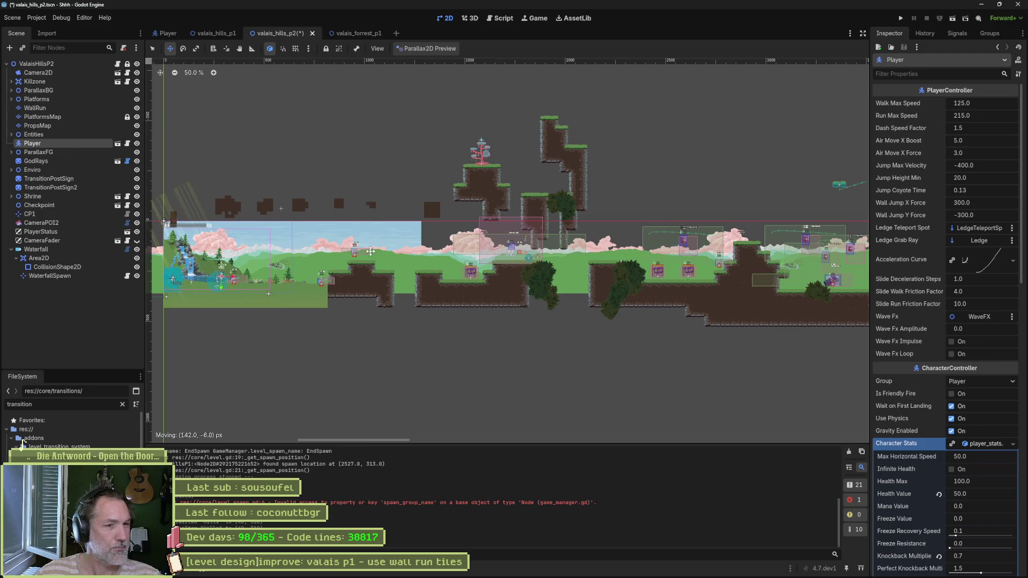
scroll(370, 251, "right", 5)
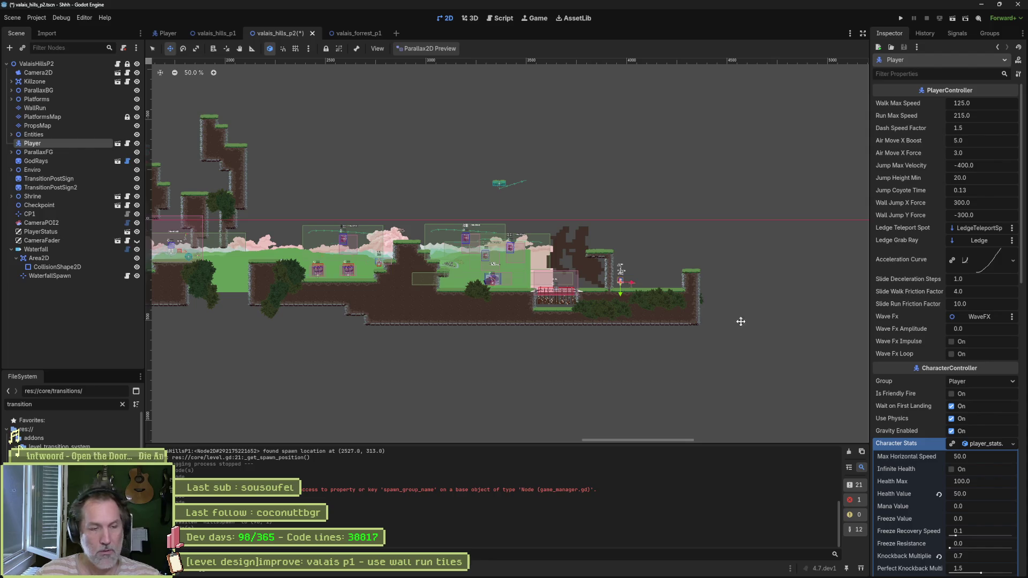
left_click(62, 251)
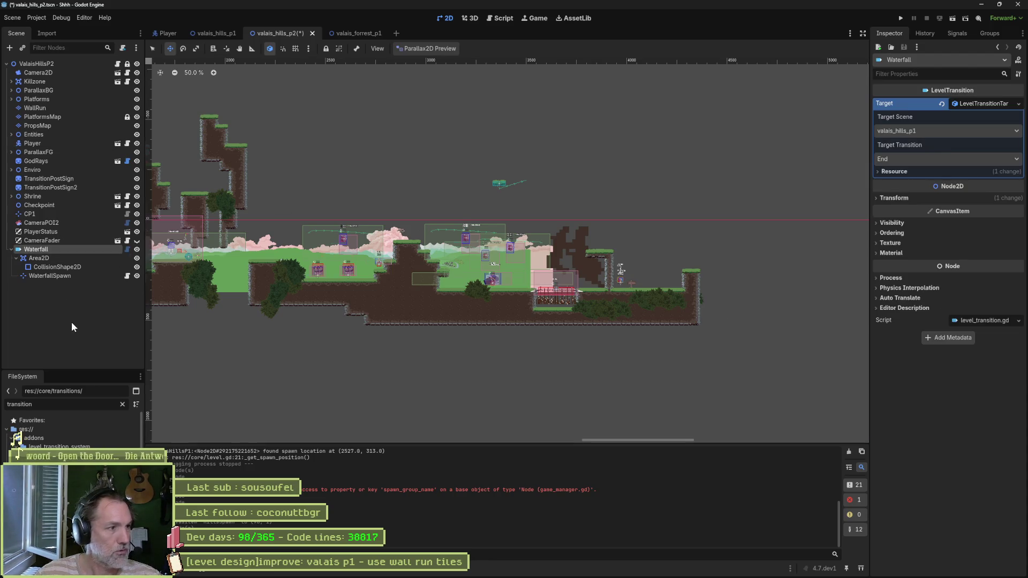
key("ctrl+a")
key("Return")
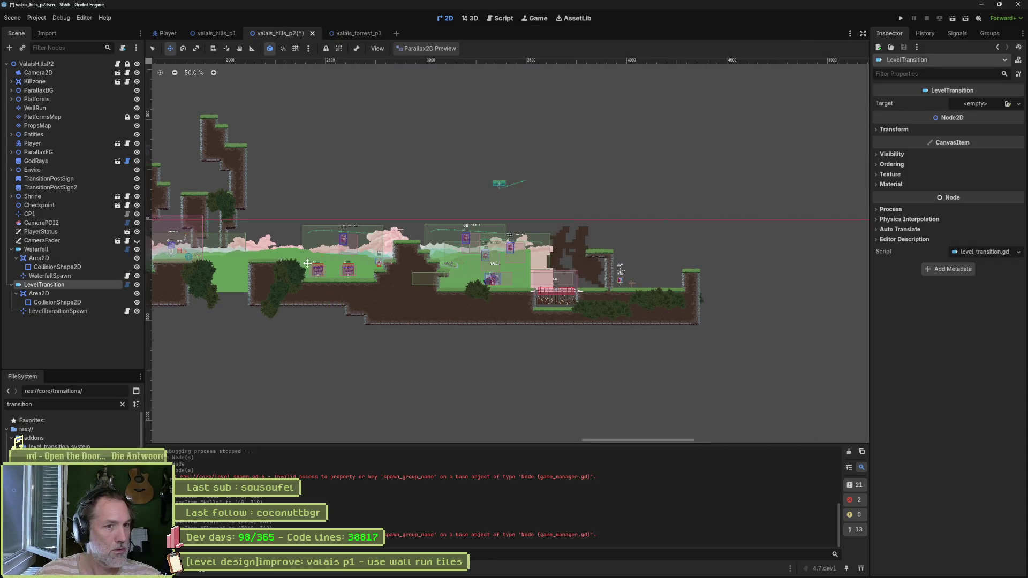
Step: Place the transition area and its LevelTransitionSpawn marker beside the wooden signpost
mouse_move(340, 316)
left_mouse_down()
mouse_move(838, 317)
mouse_move(851, 347)
left_mouse_up()
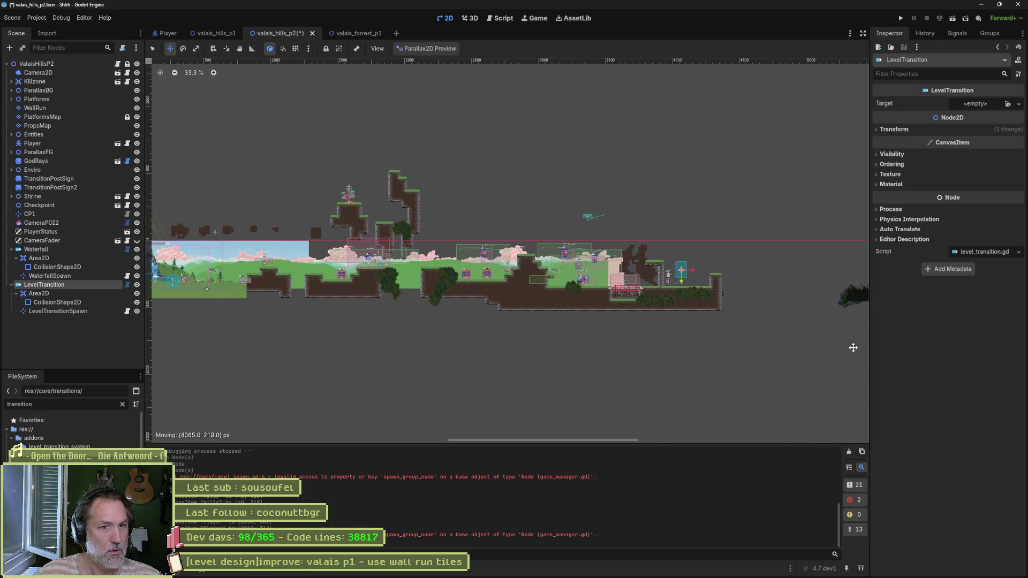
key("shift+f")
scroll(505, 296, "up", 8)
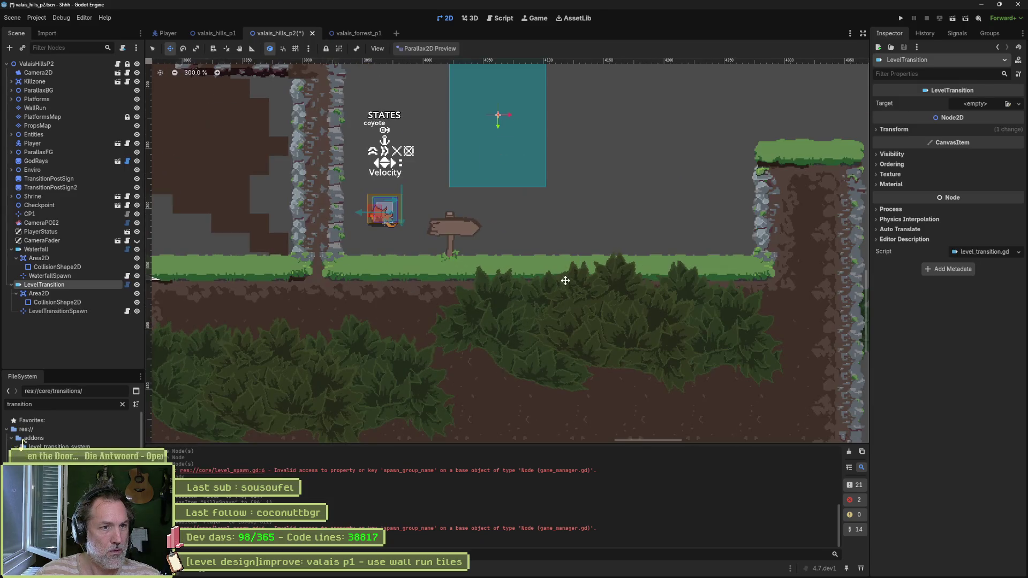
left_click_drag(565, 279, 596, 347)
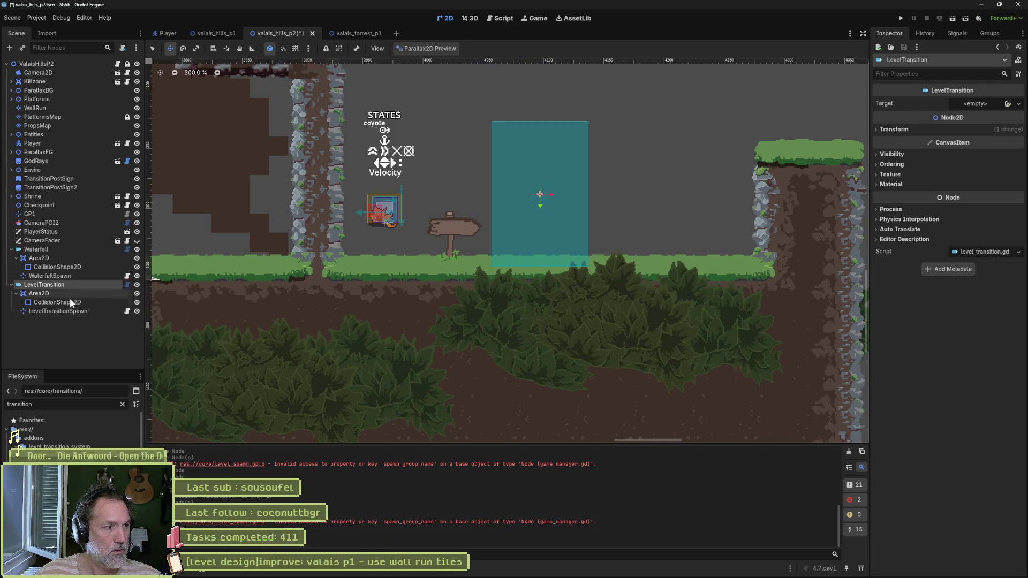
left_click(59, 311)
left_click_drag(438, 268, 438, 268)
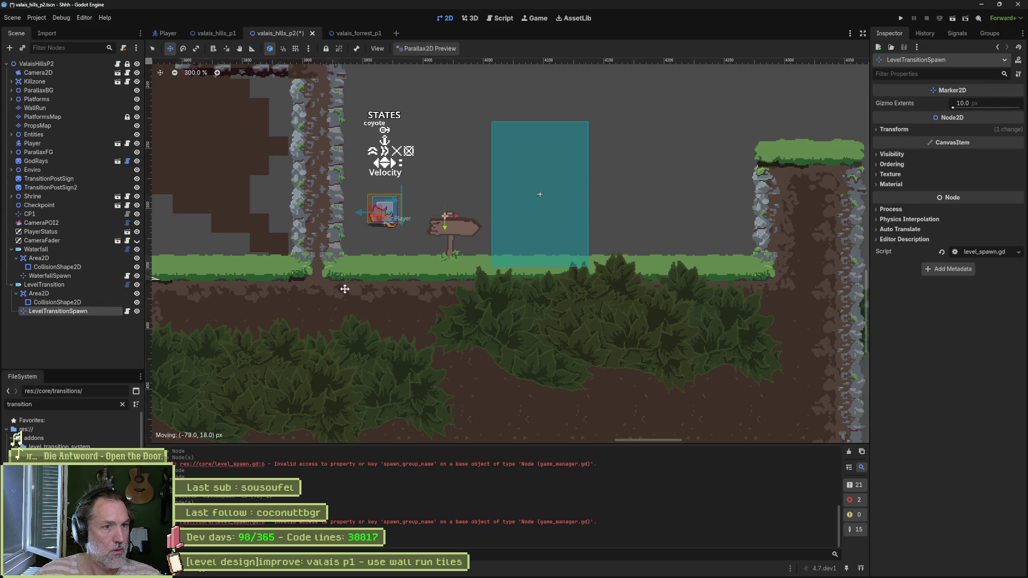
left_click_drag(344, 289, 344, 289)
Step: Rename the LevelTransition to Forrest and save the hills scene
left_click(48, 284)
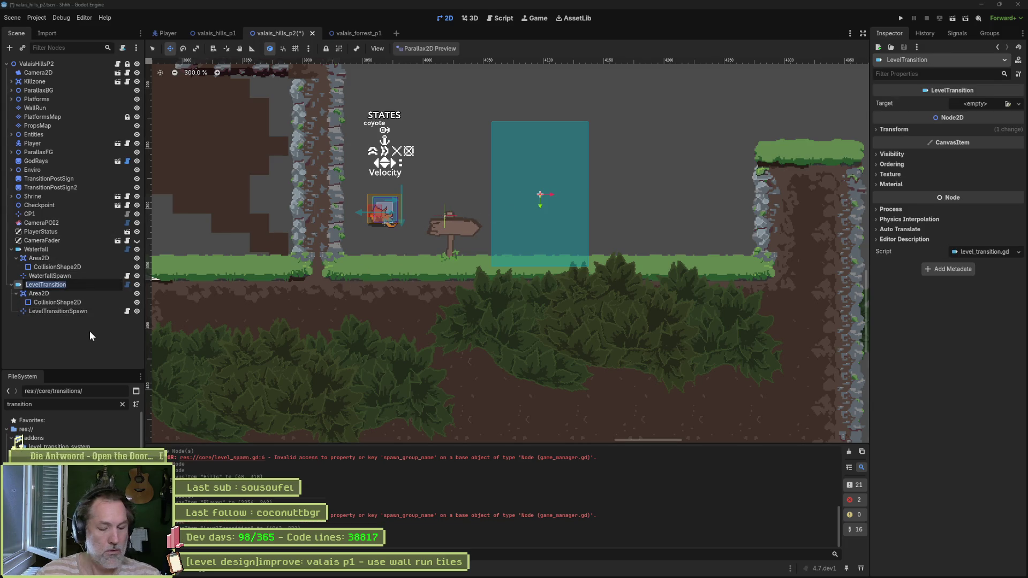
type("Forrest")
key("Return")
key("ctrl+s")
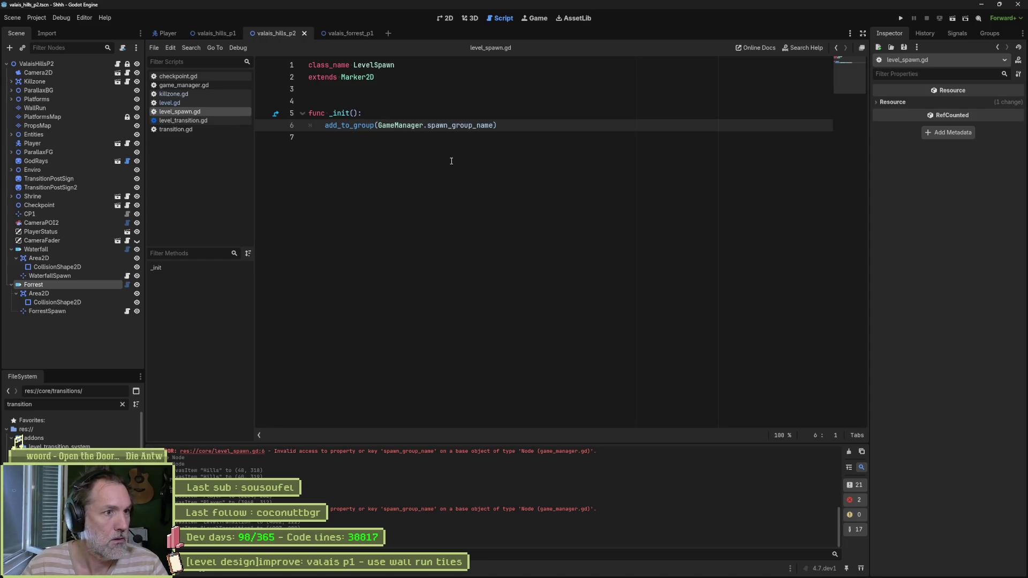
Step: Clear the spawn_group_name errors from the Output log and run valais_hills_p2 with F6
mouse_move(479, 126)
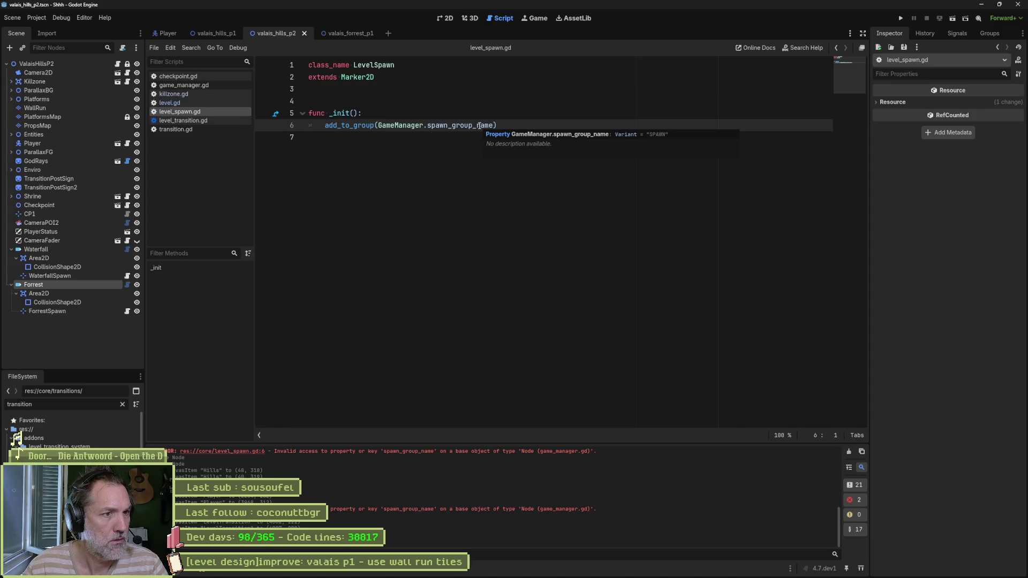
key("ctrl")
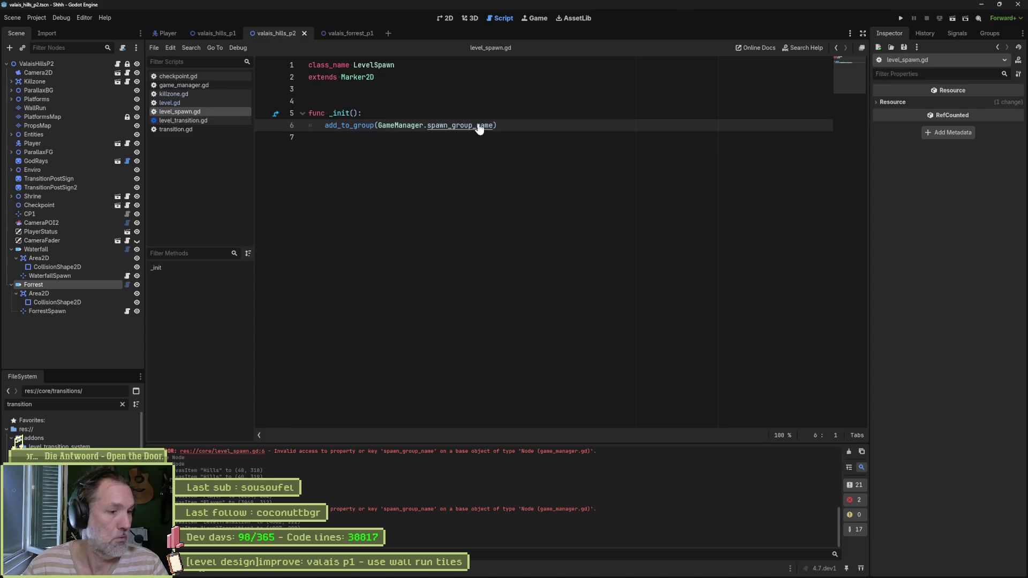
left_click(847, 452)
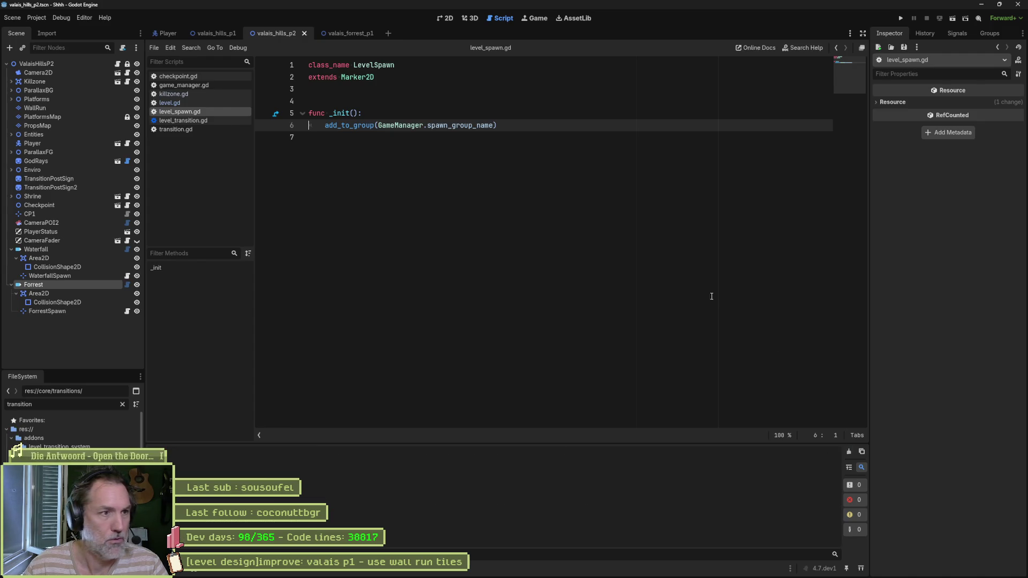
left_click(511, 190)
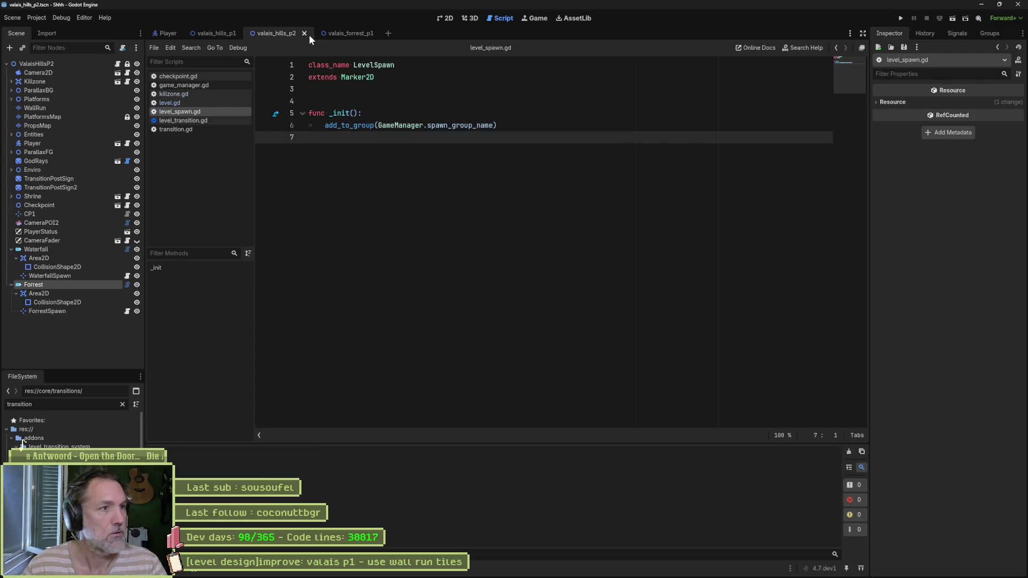
key("F6")
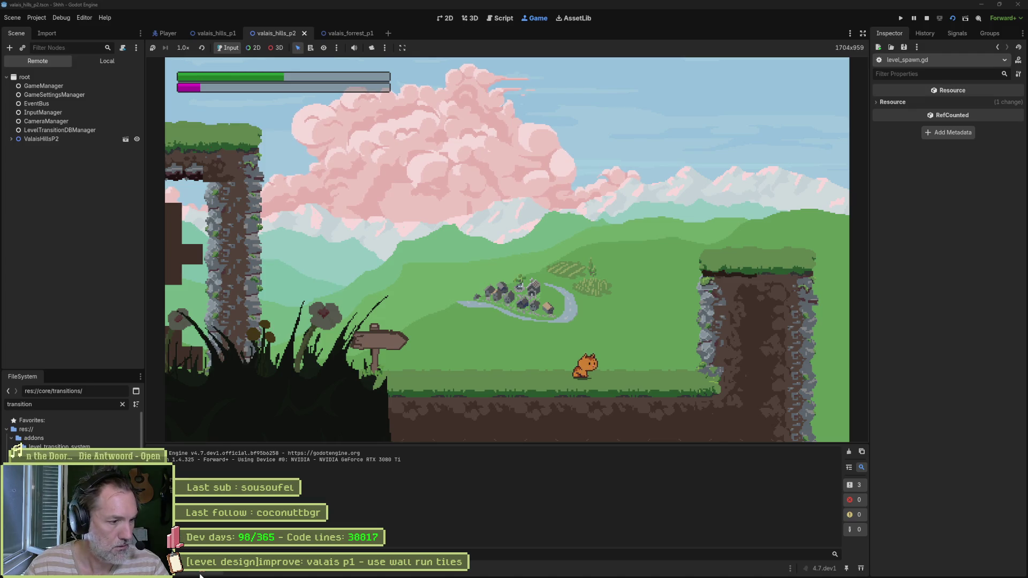
Step: Stop the running valais_hills_p2 test with F8
key("F8")
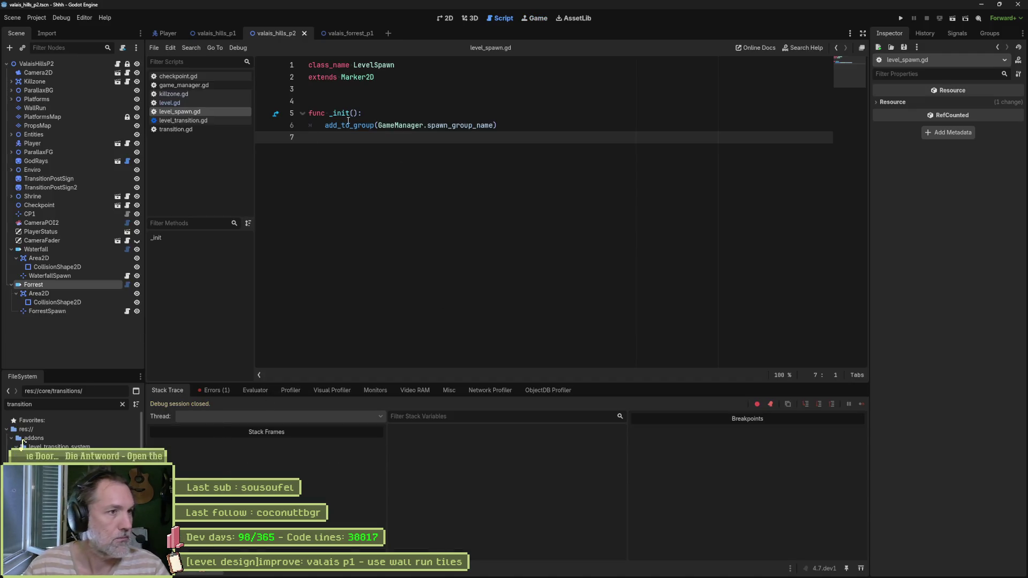
Step: Give Forrest a new transition target pointing to valais_forrest_p1, then save
left_click(63, 285)
left_click(1018, 104)
left_click(982, 127)
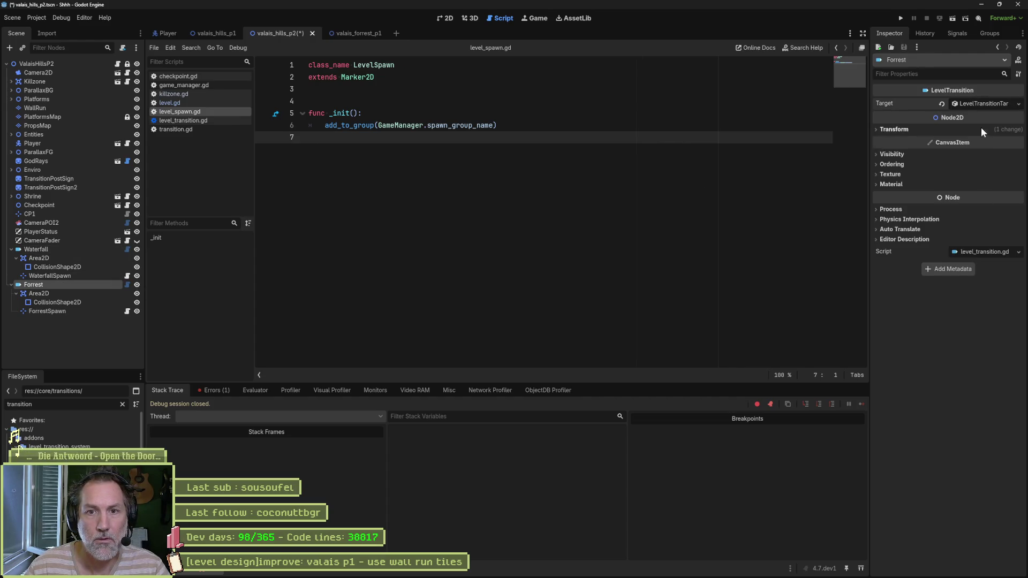
left_click(980, 105)
left_click(965, 130)
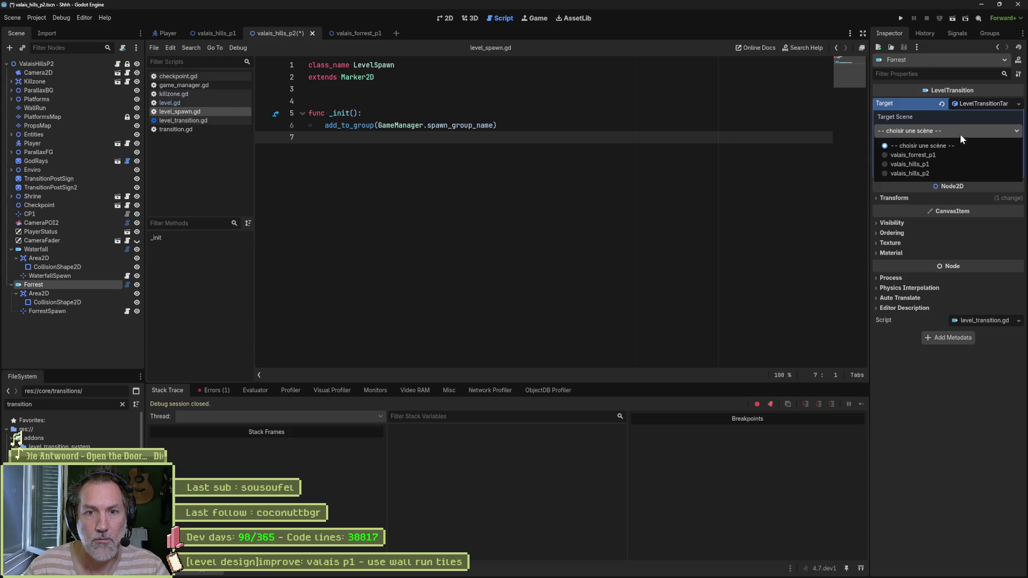
left_click(954, 152)
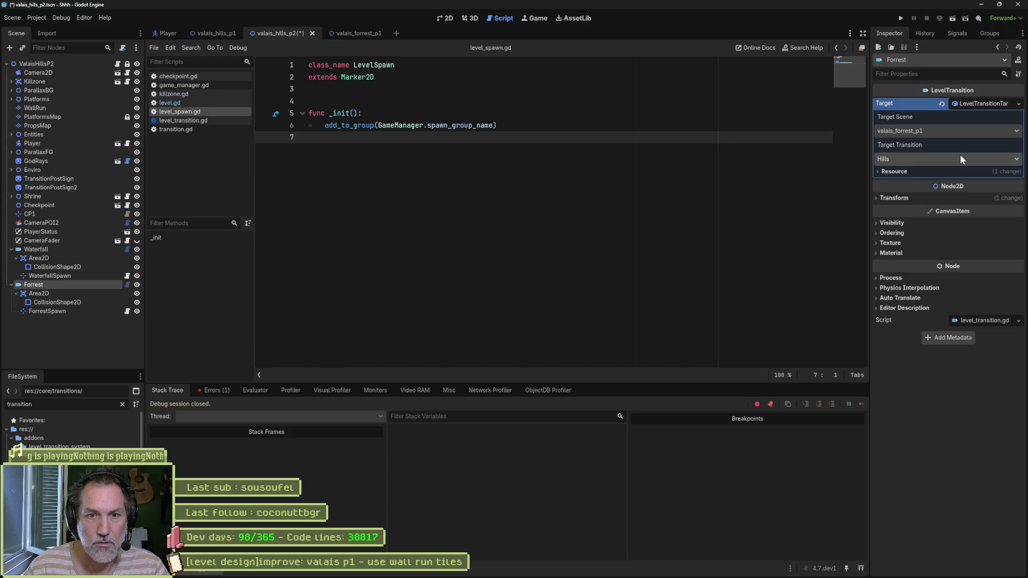
key("ctrl+s")
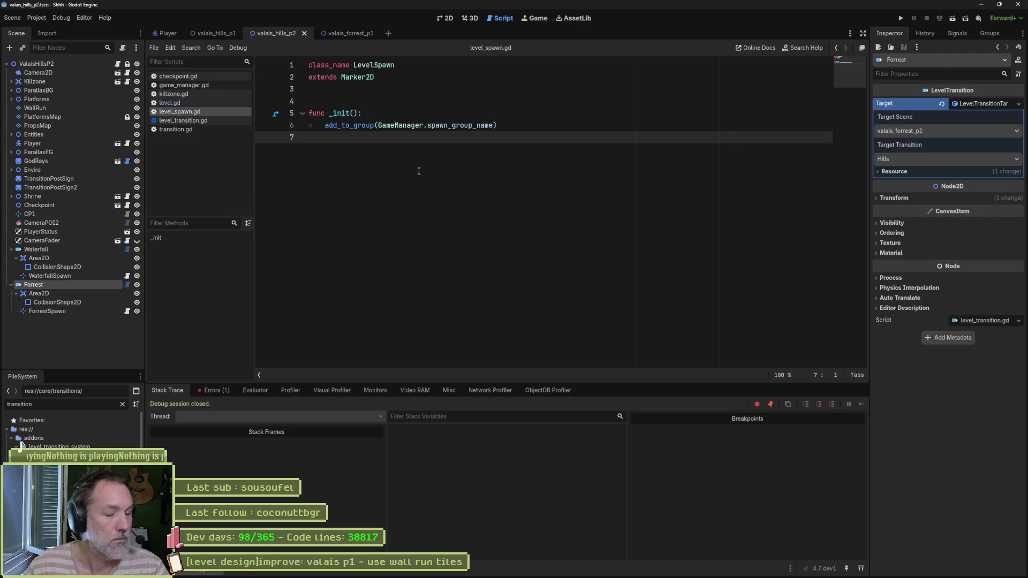
Step: Open valais_forrest_p1 and give its Hills transition a new target
key("ctrl+shift+o")
type("forre")
key("Return")
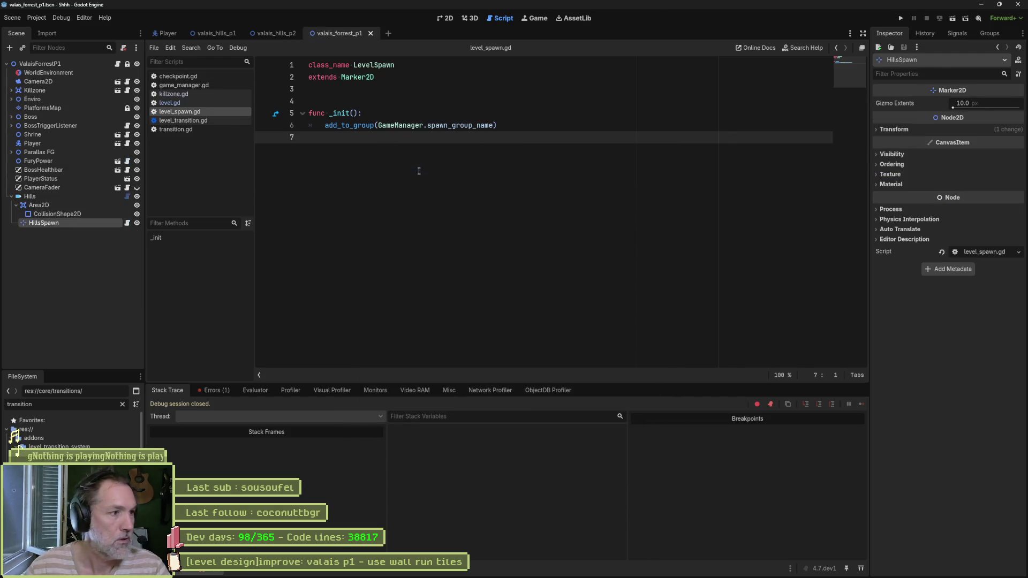
left_click(30, 196)
left_click(958, 103)
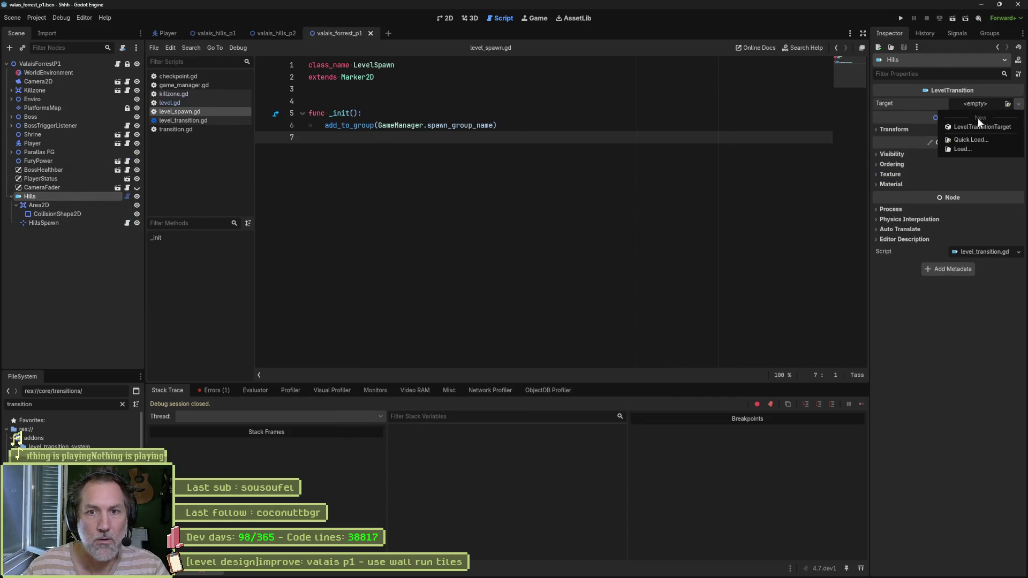
left_click(966, 122)
Step: Set Hills' target to valais_hills_p2's Forrest transition, save, and run the hills scene
left_click(954, 130)
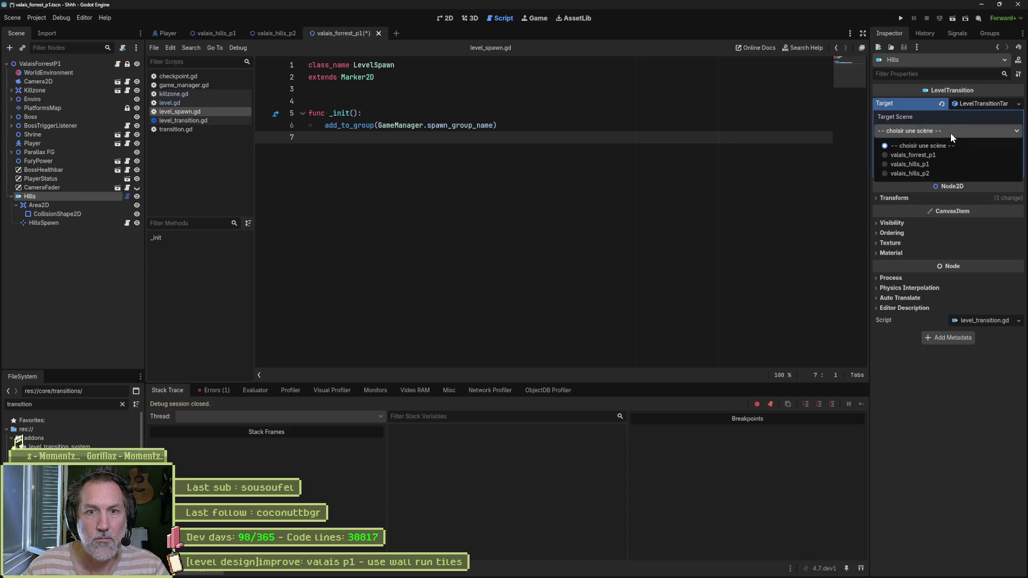
left_click(953, 171)
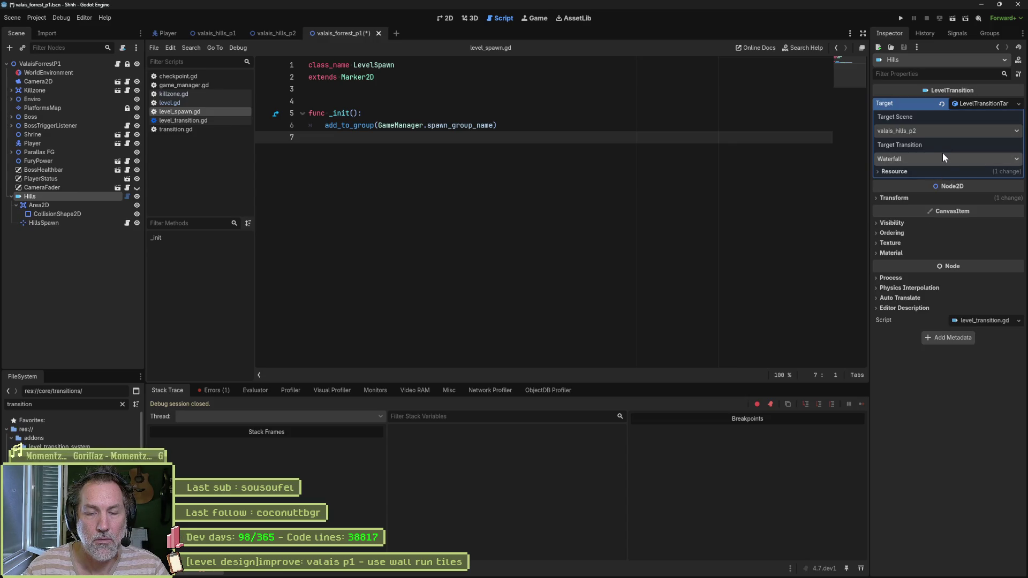
left_click(941, 156)
left_click(936, 184)
key("ctrl+s")
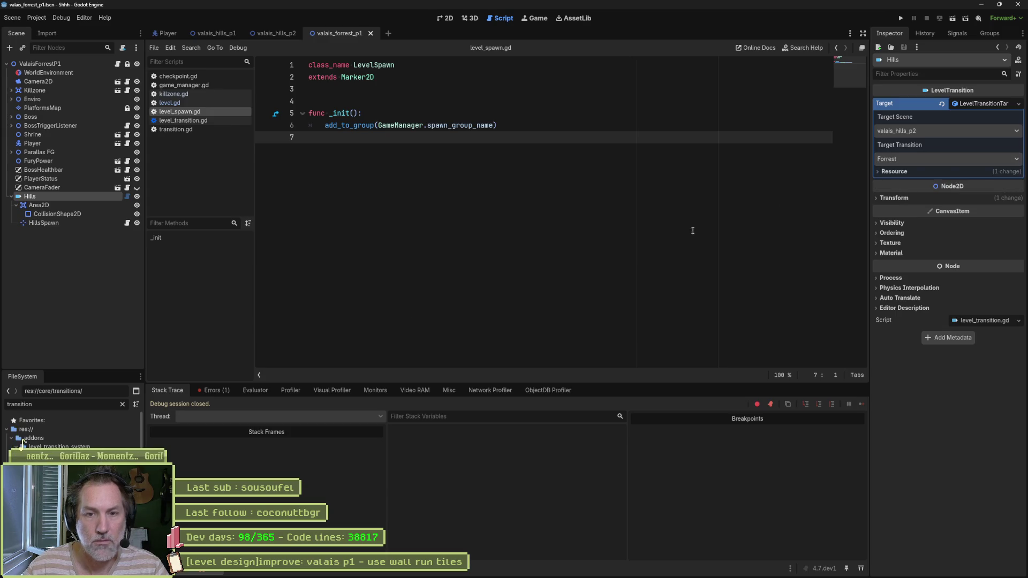
left_click(281, 33)
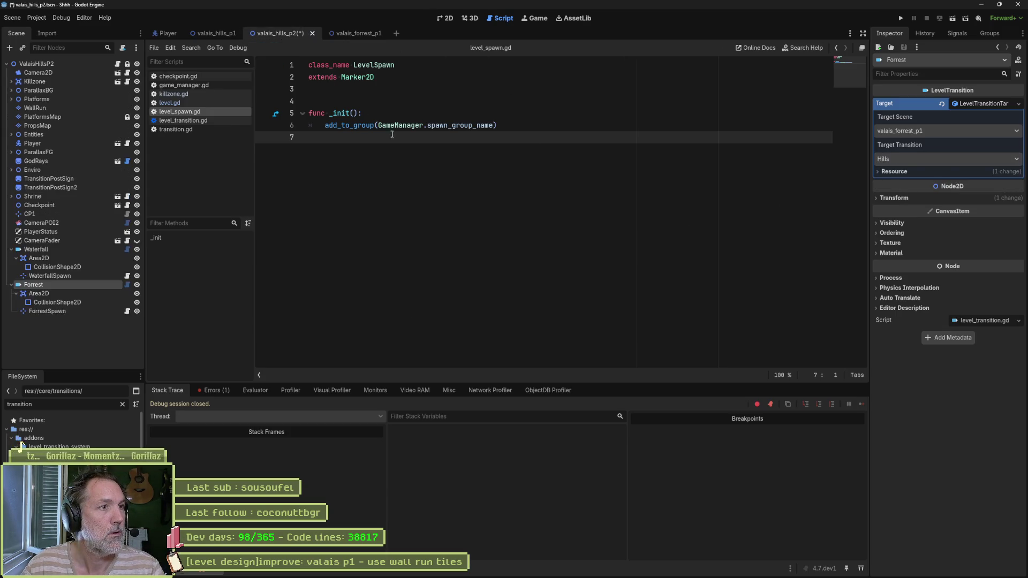
key("F6")
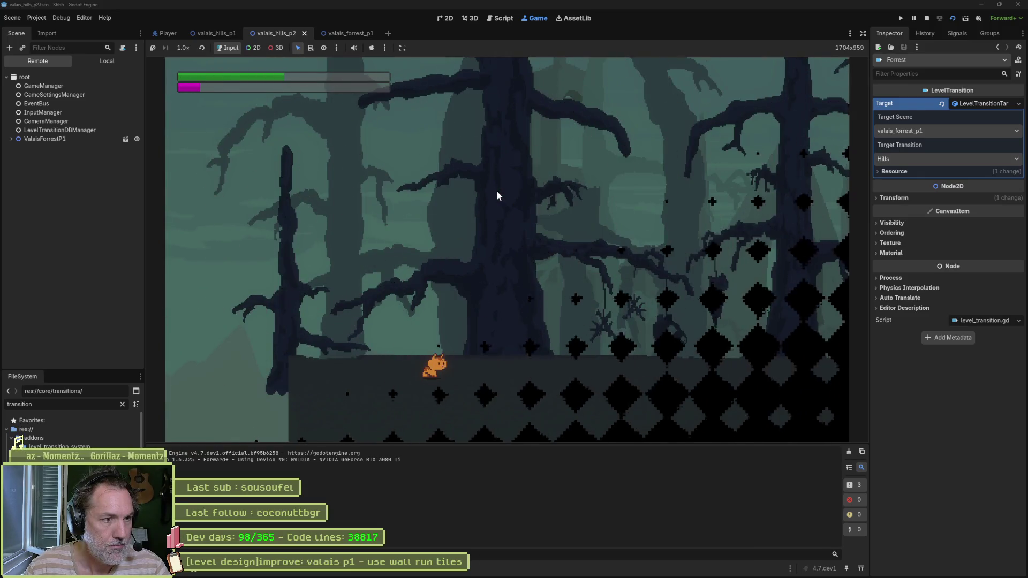
Step: Walk the cat between ValaisHillsP2 and ValaisForrestP1 and back, then stop the game
key("Left")
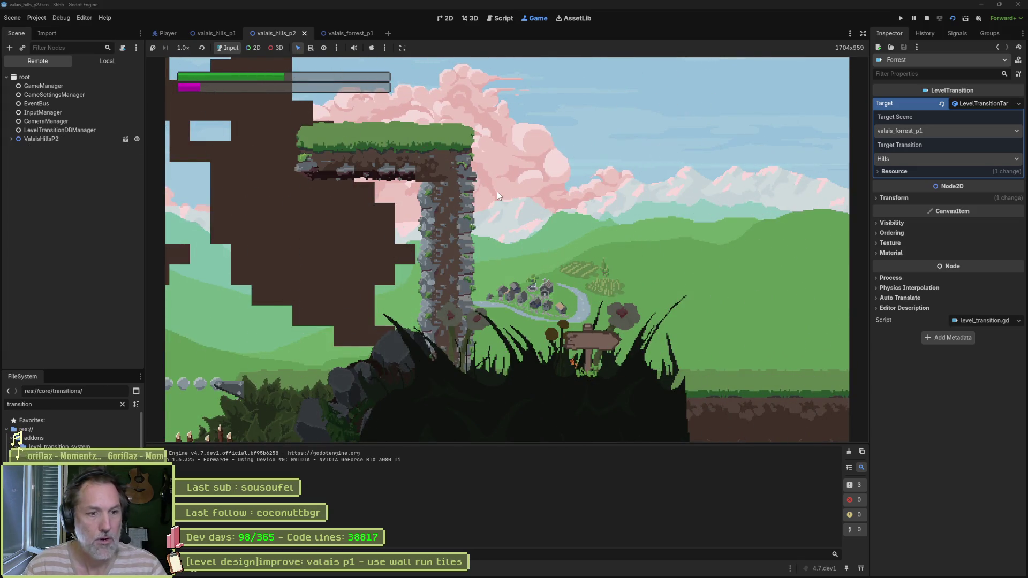
key("F8")
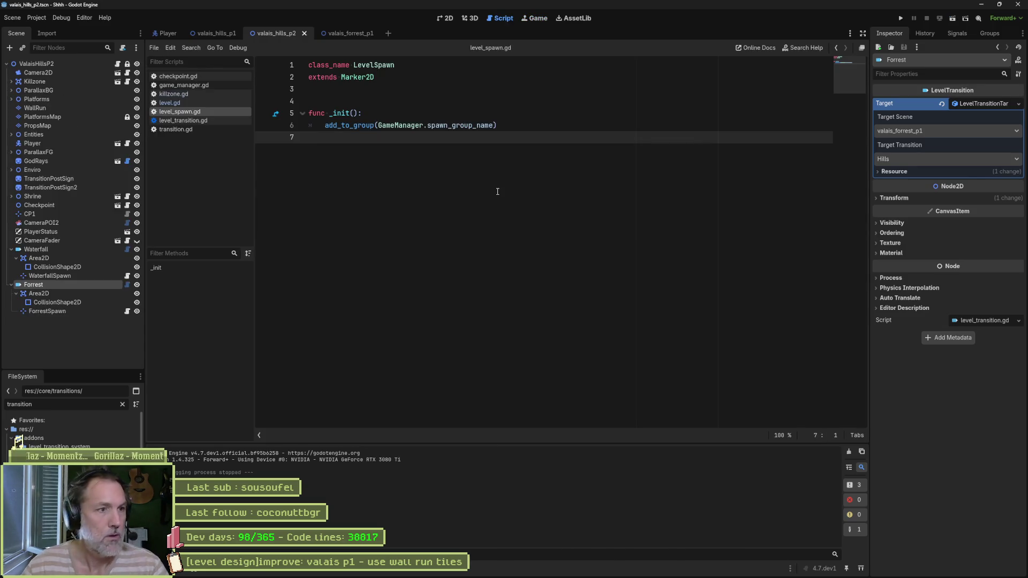
Step: Save the scene and review the pending changes in Fork
key("ctrl+s")
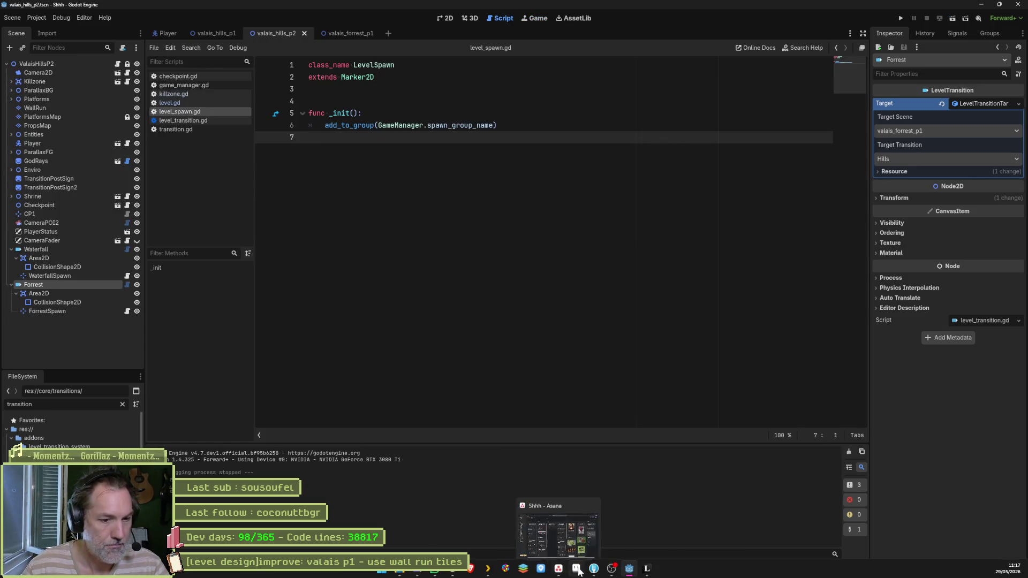
left_click(577, 569)
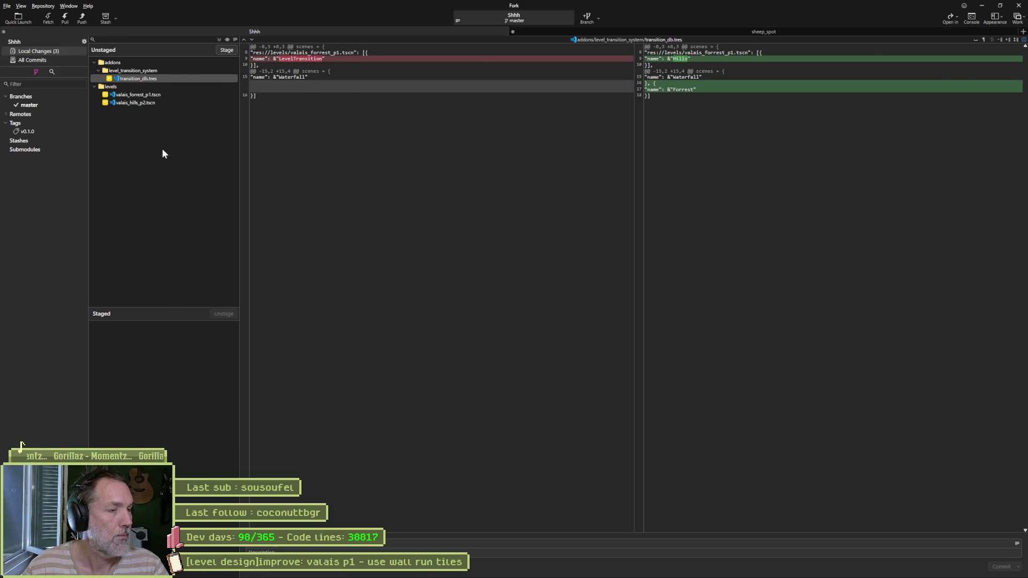
key("alt+Tab")
Step: Delete the res://core/transitions folder, clear the file filter, and rerun the hills scene
left_click(17, 439)
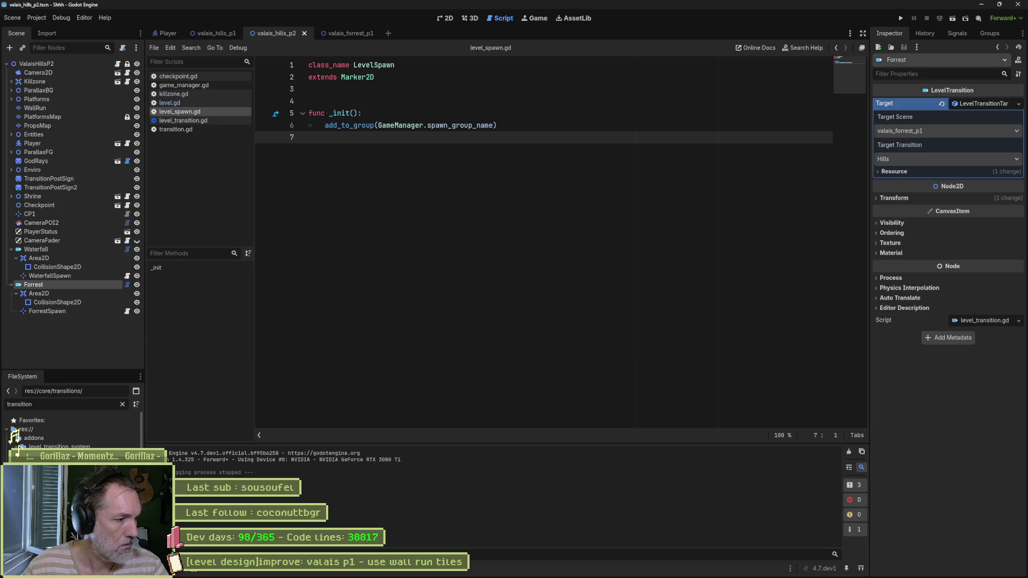
key("Delete")
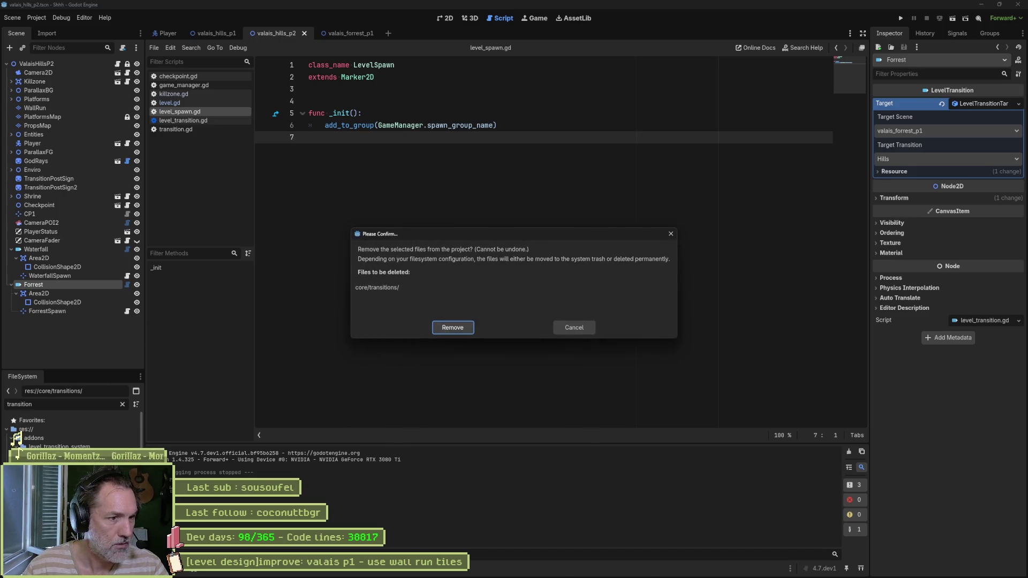
key("Return")
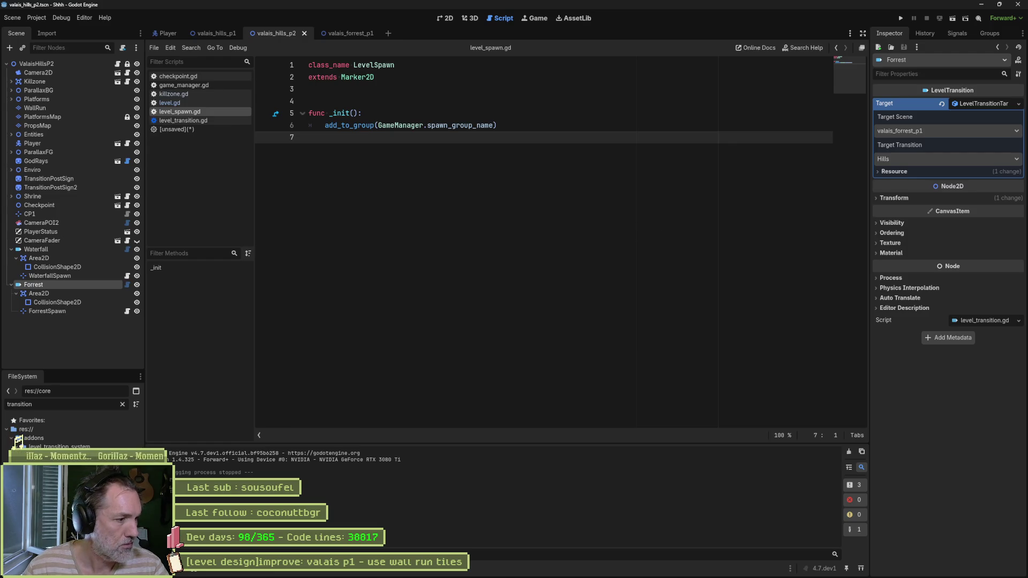
left_click(122, 404)
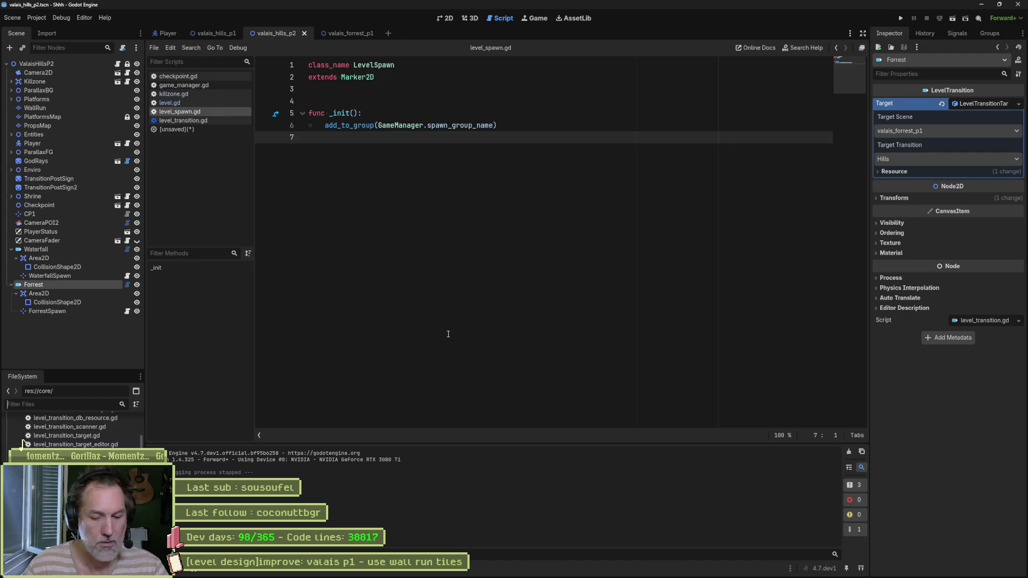
key("F6")
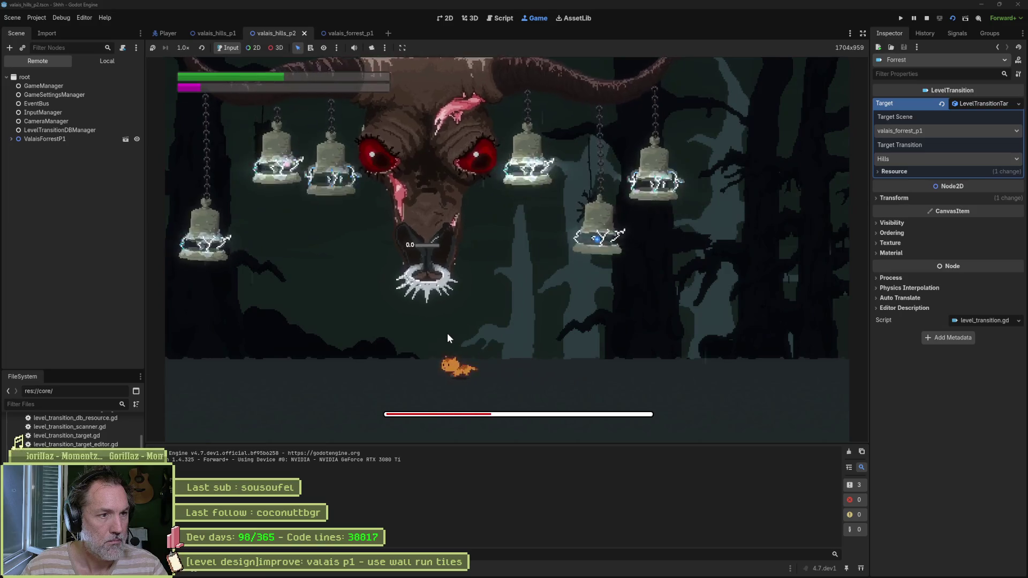
Step: Run, dash and dodge through the horned bell boss fight, then stop the game
key("Right")
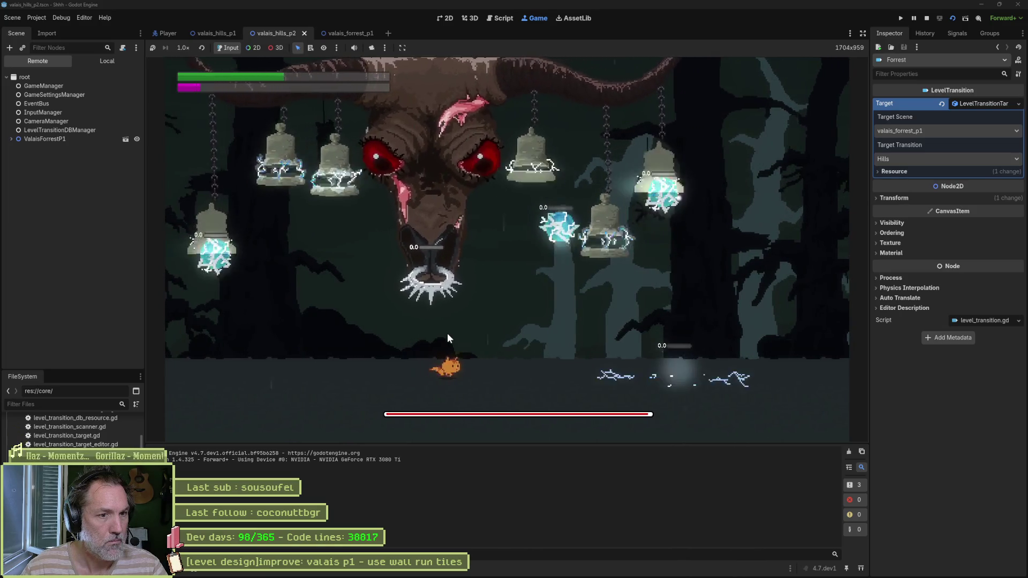
key("Left")
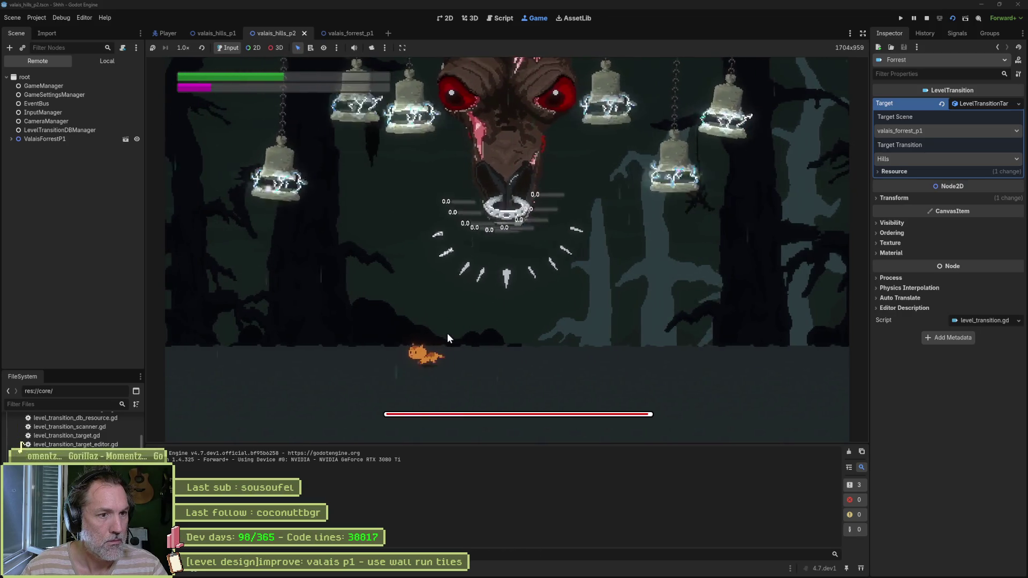
key("Right")
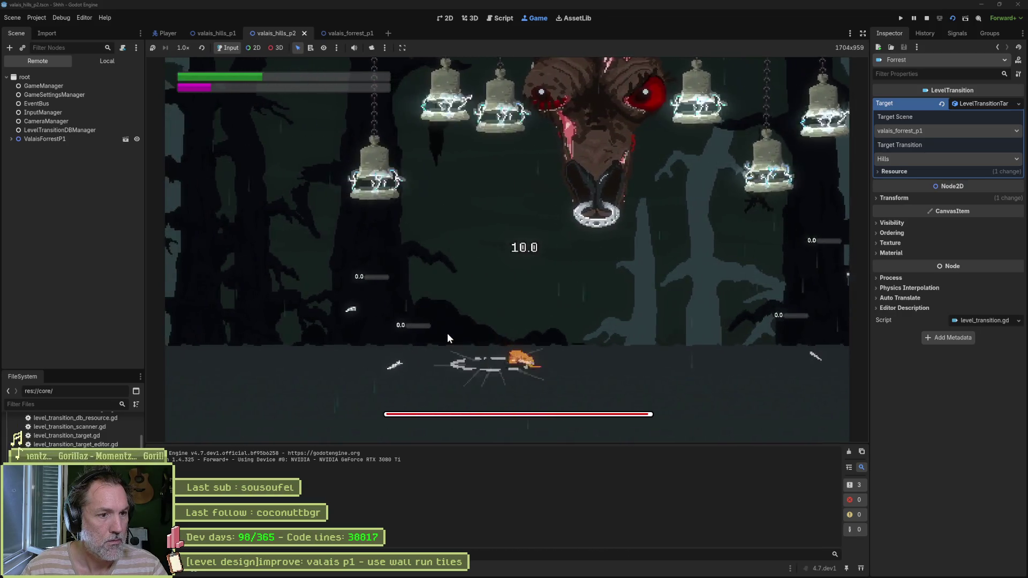
key("Right")
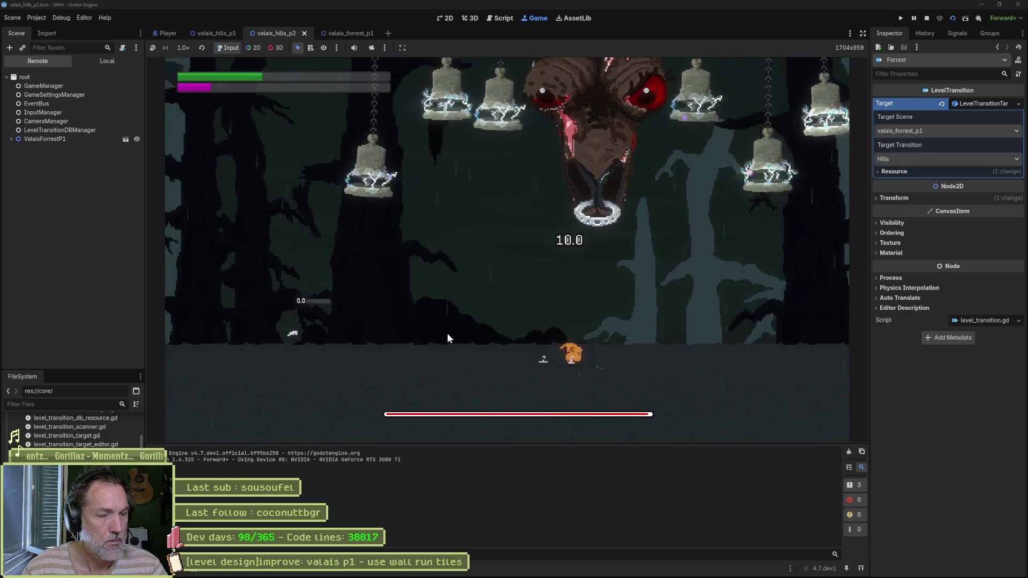
key("Left")
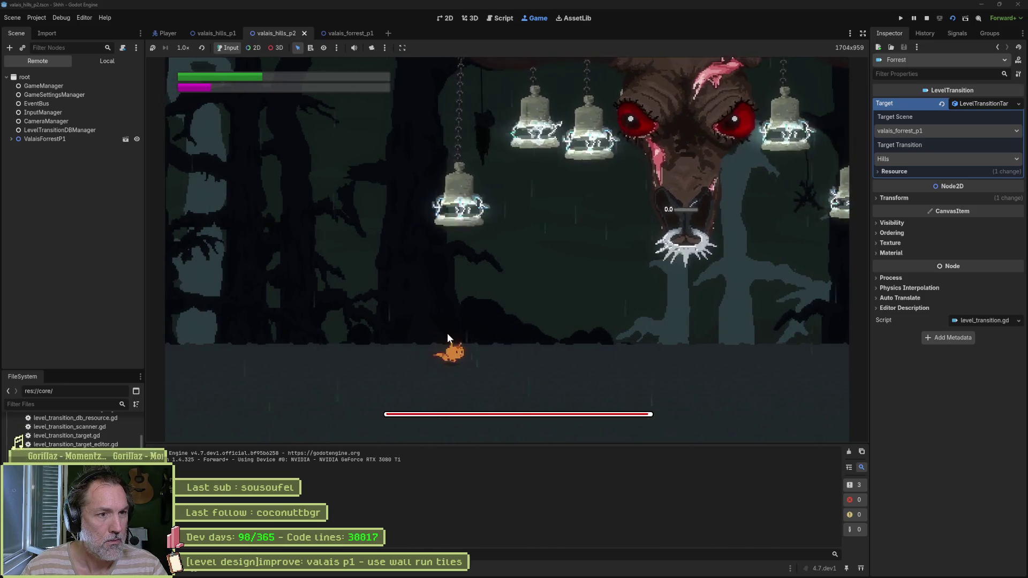
key("Right")
key("Right")
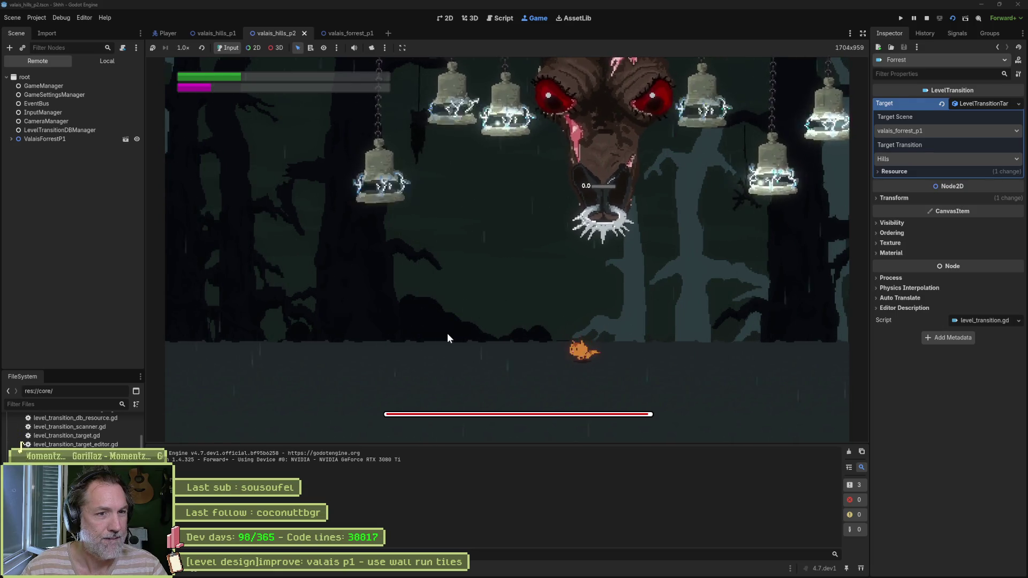
key("Left")
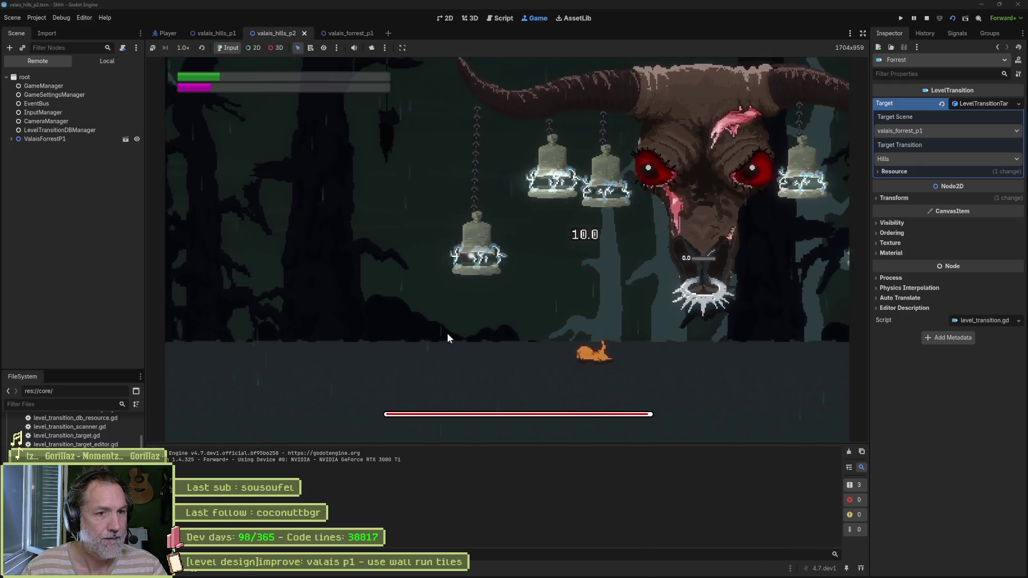
key("Left")
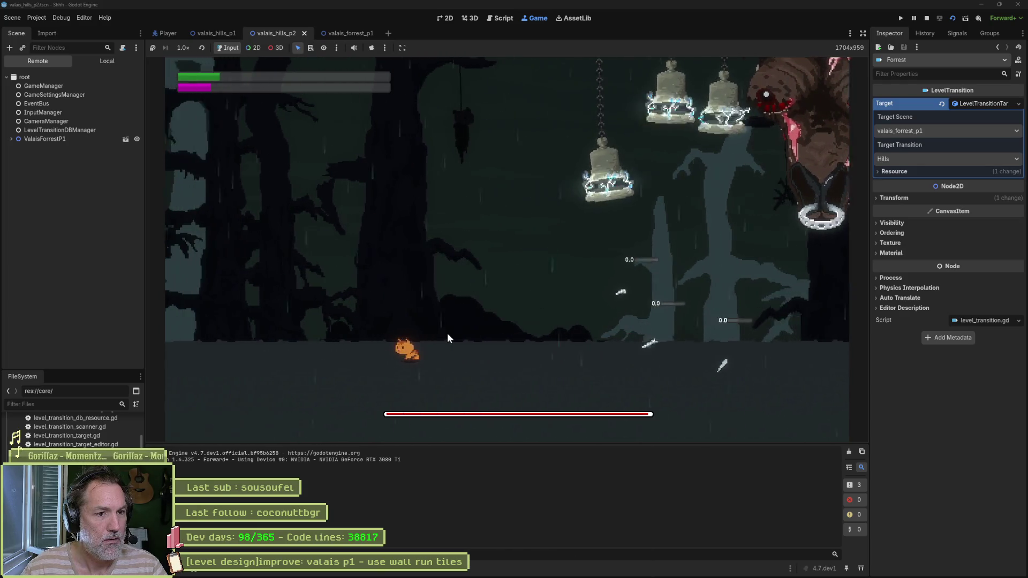
key("Right")
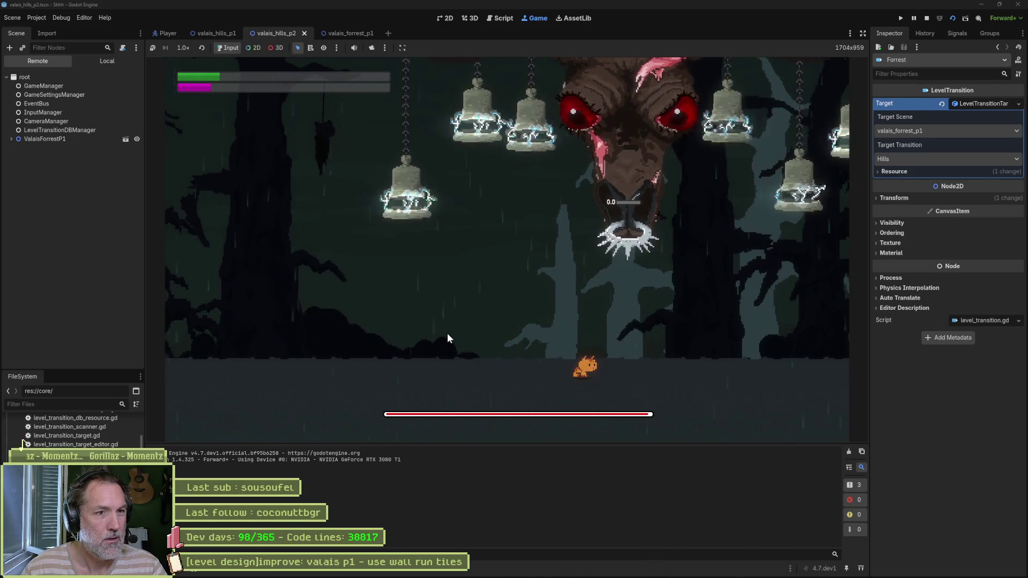
key("shift")
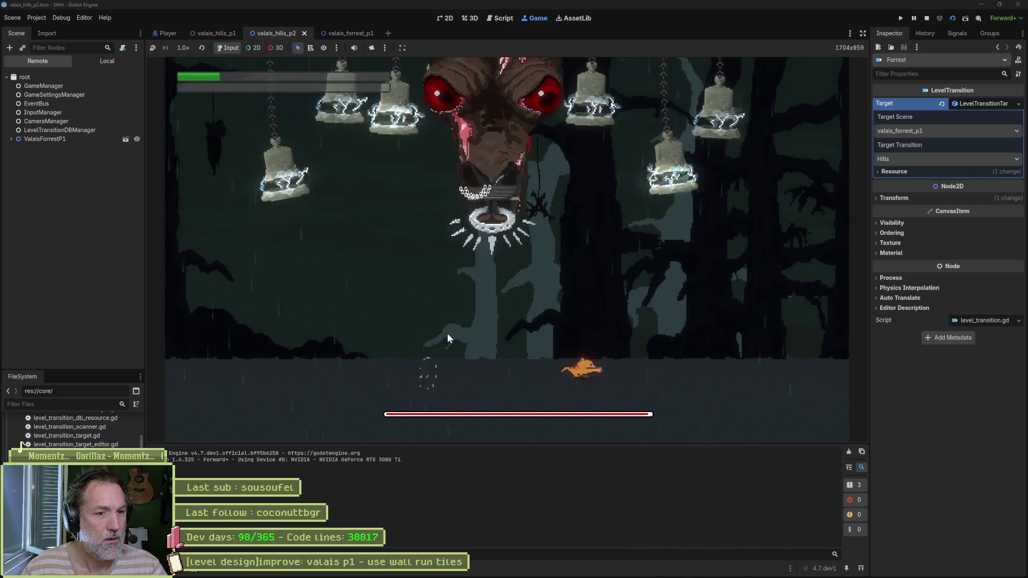
key("Left")
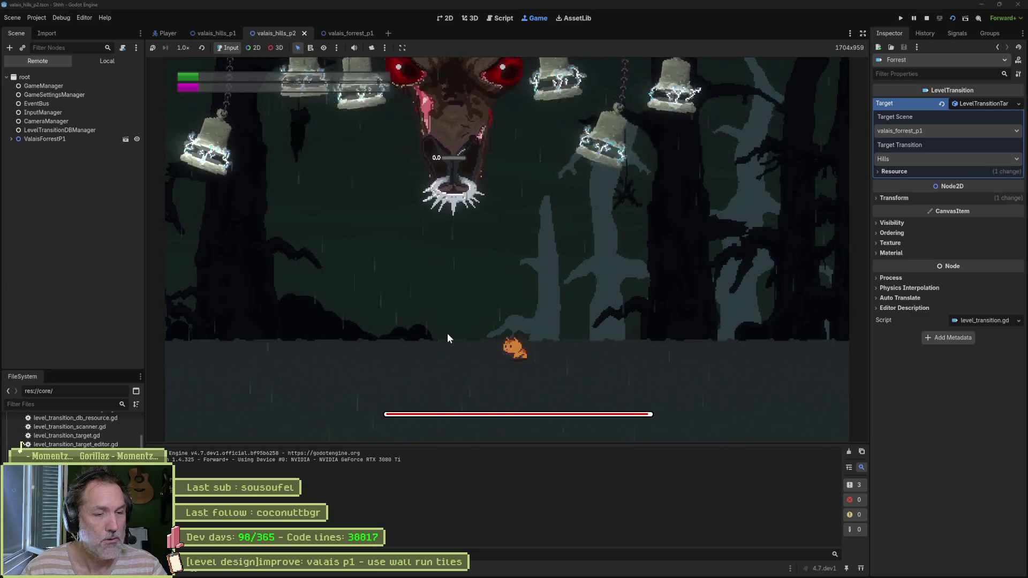
key("F5")
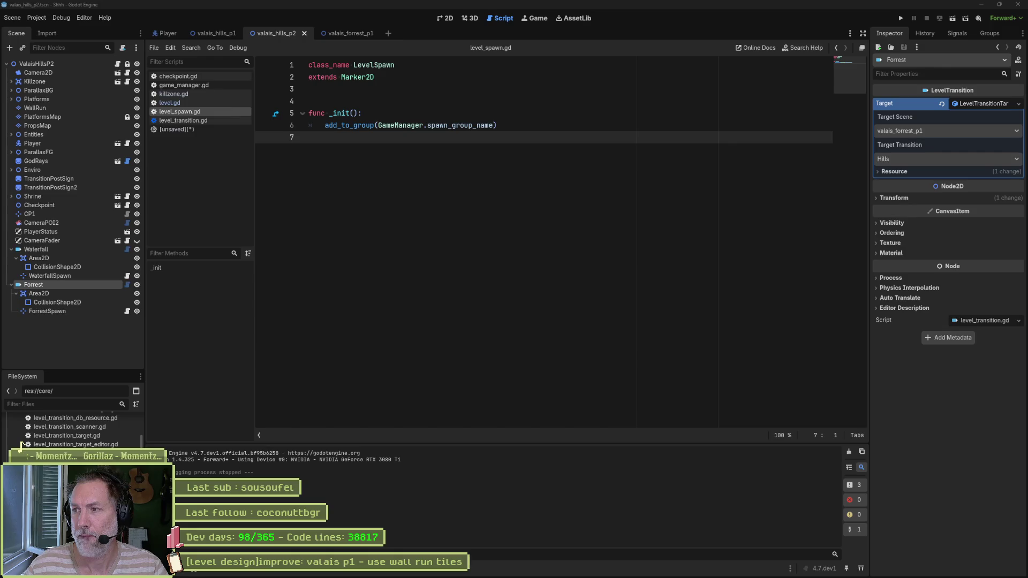
left_click(545, 352)
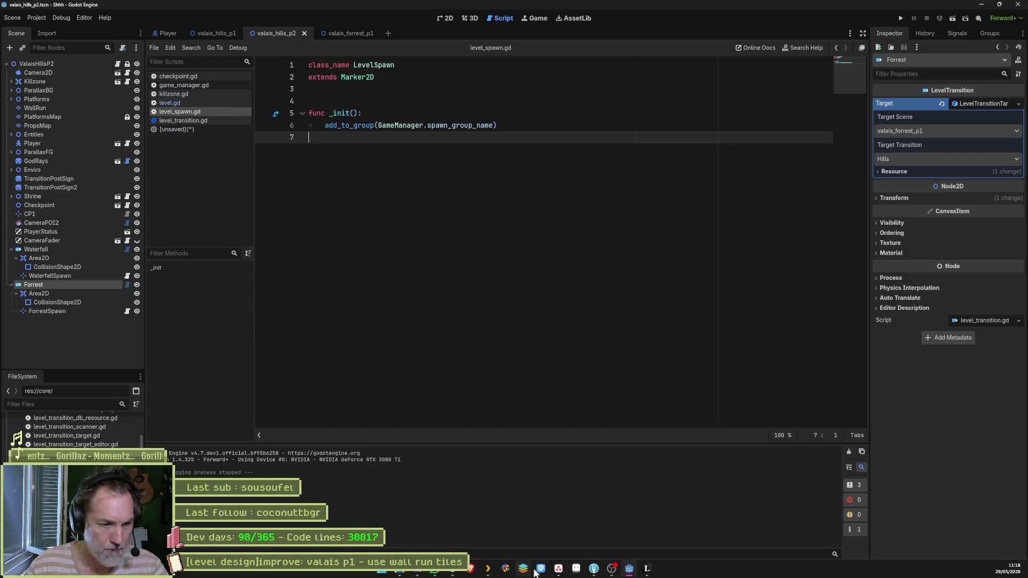
Step: Review the diffs in Fork, including the removed transition.tscn, and stage all six files
left_click(599, 570)
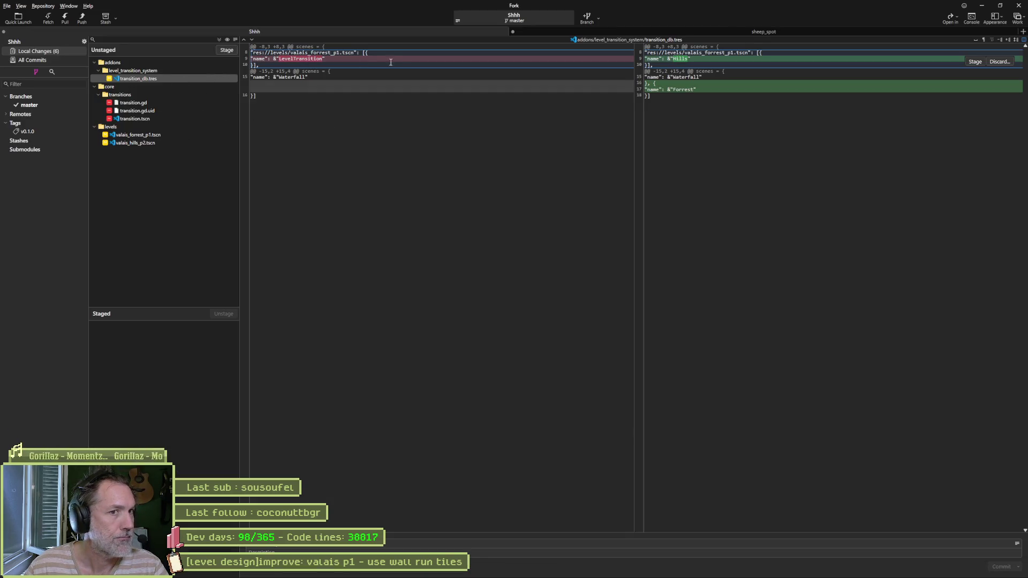
mouse_move(380, 77)
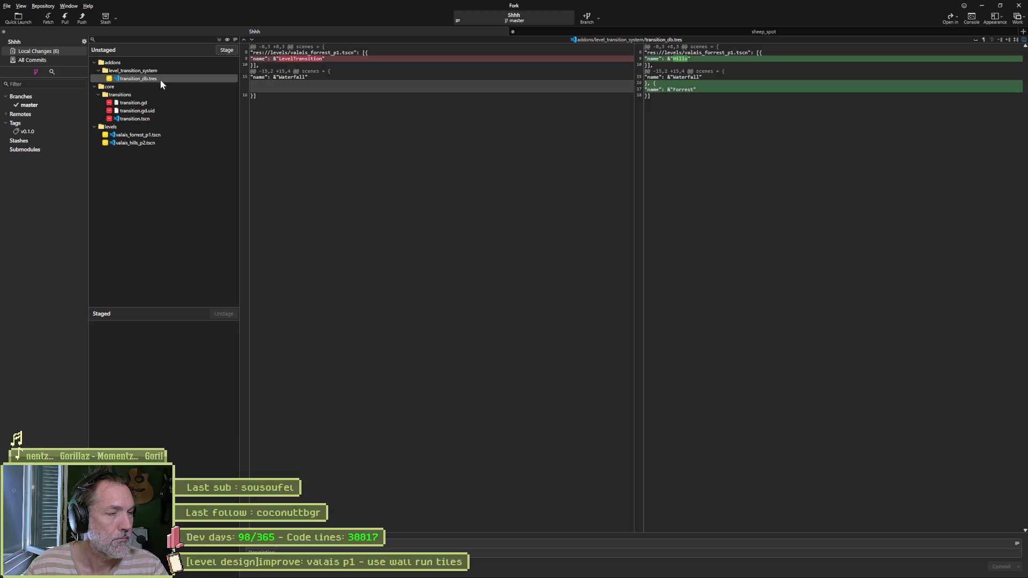
left_click(153, 118)
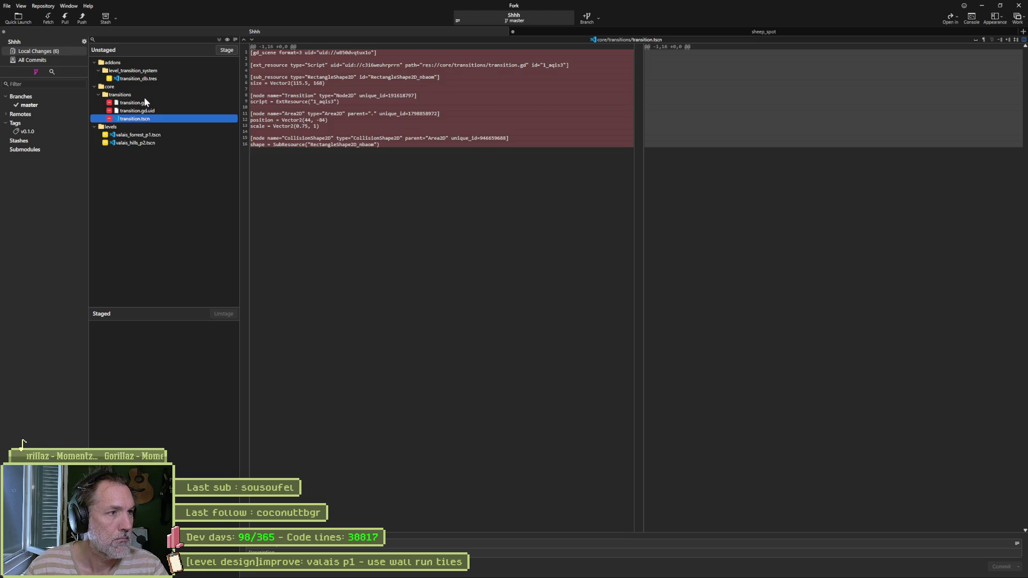
left_click(217, 39)
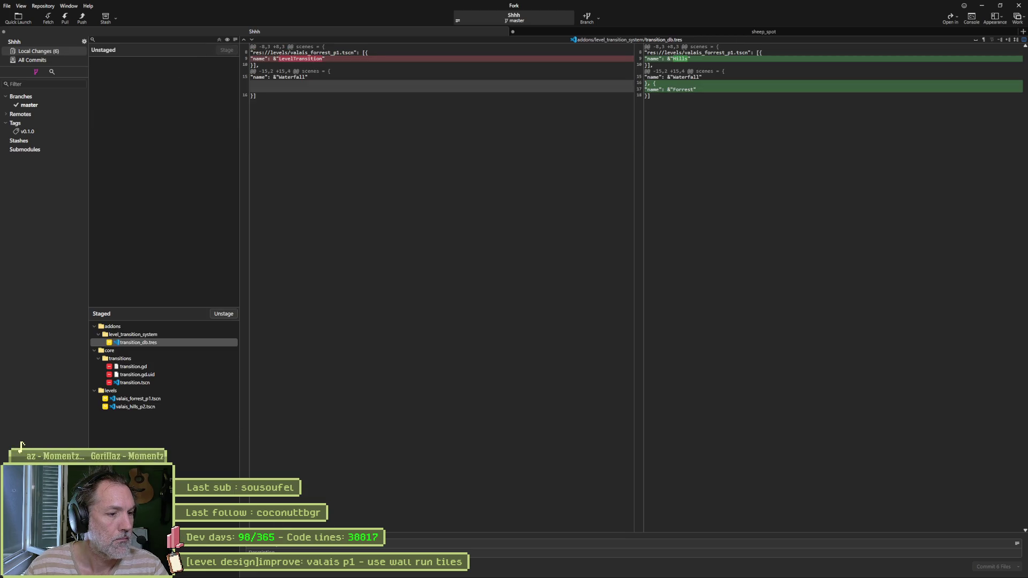
Step: Begin the commit summary 'valais p1 - use' and bring up the Asana board
key("ctrl+v")
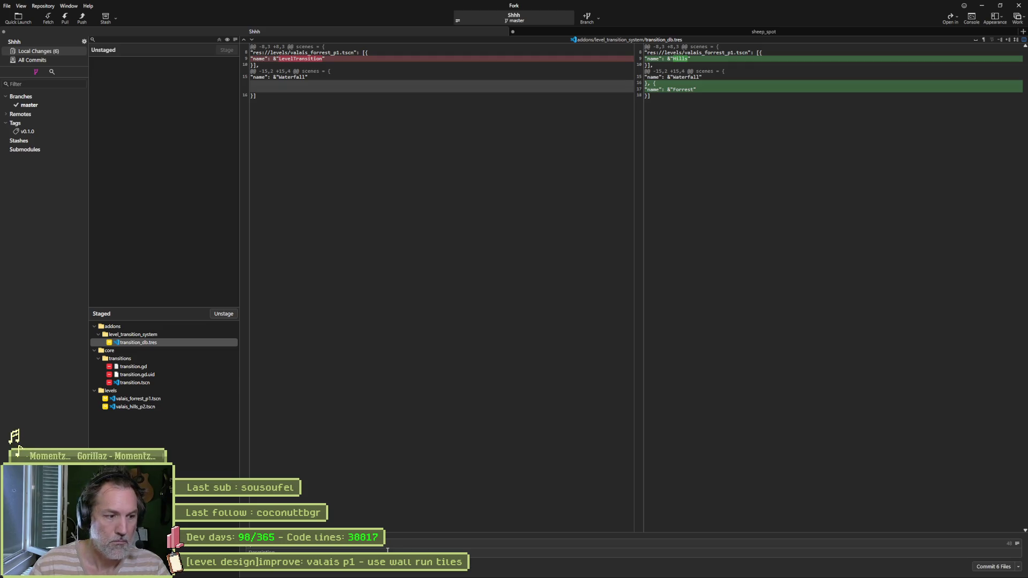
type("valais p1 - u")
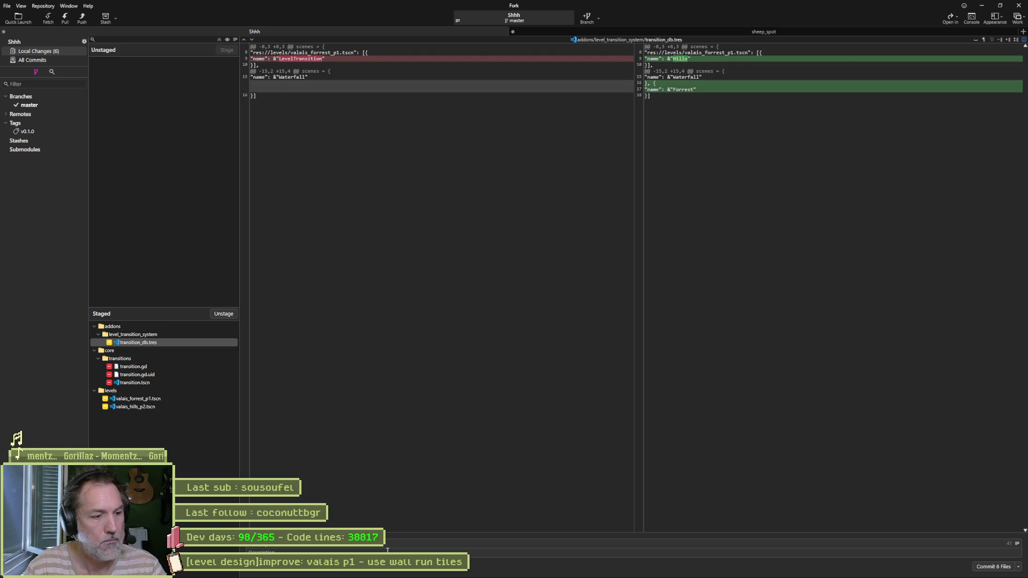
type("se")
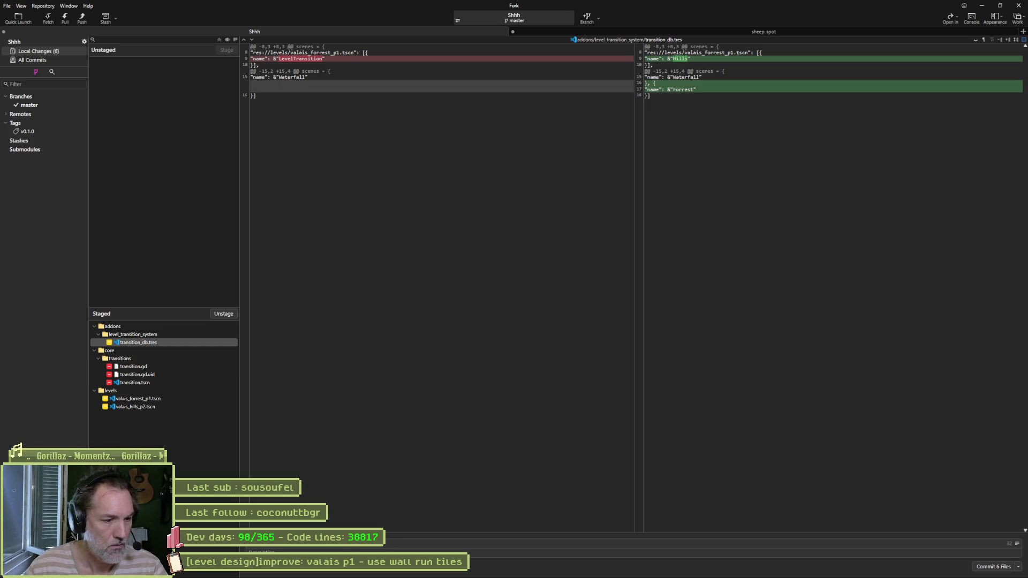
mouse_move(462, 576)
left_click(559, 568)
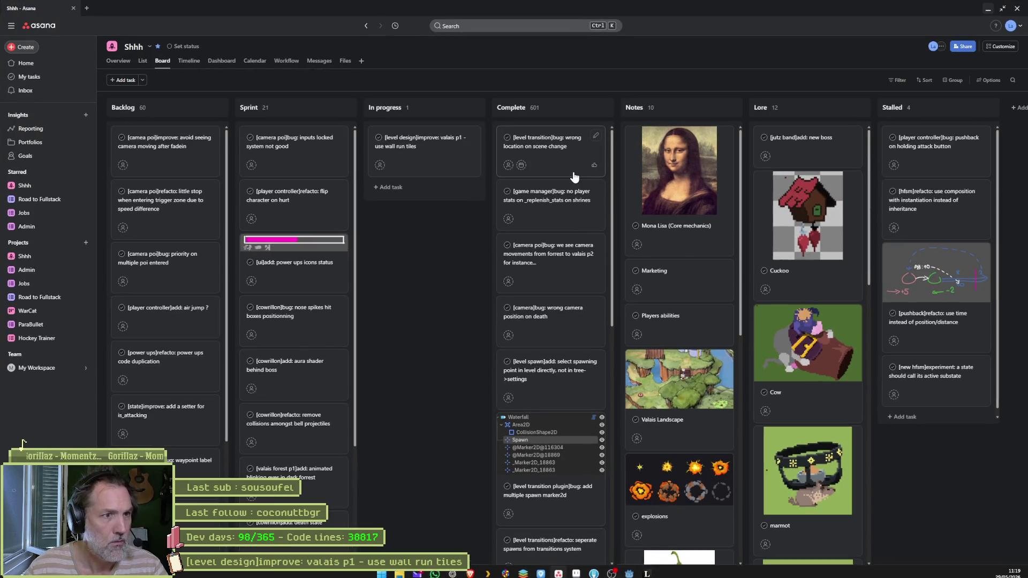
Step: Minimize Asana to get back to Fork and its six staged files
left_click(989, 12)
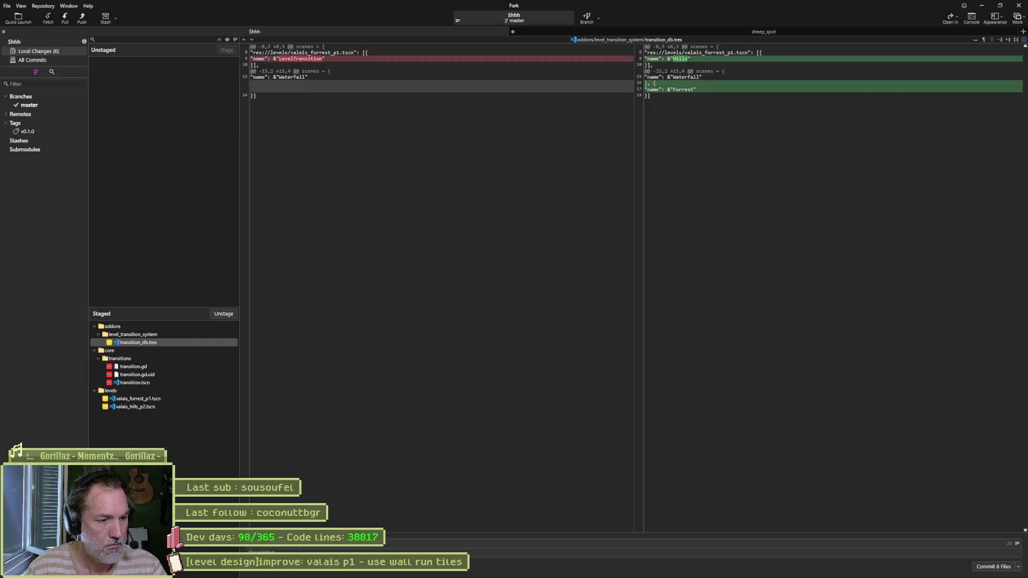
Step: Complete the commit subject, commit the six staged files, and push master to origin
type("changeti")
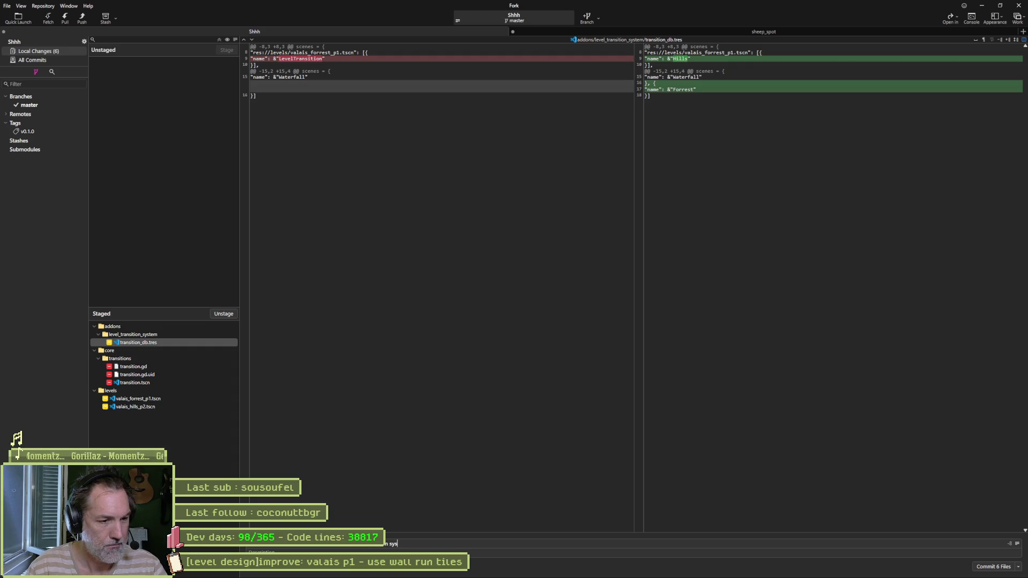
type("tem")
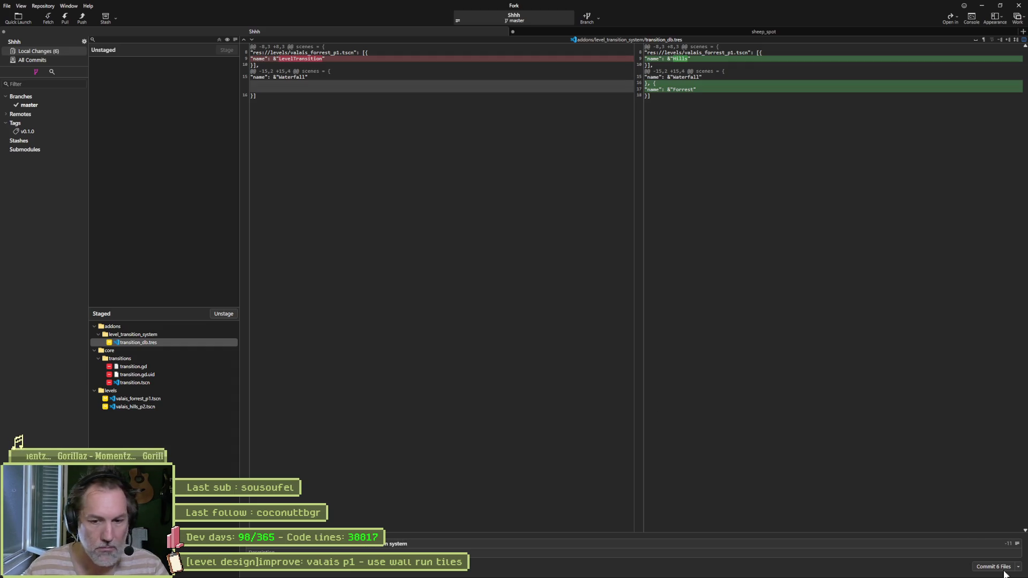
left_click(993, 568)
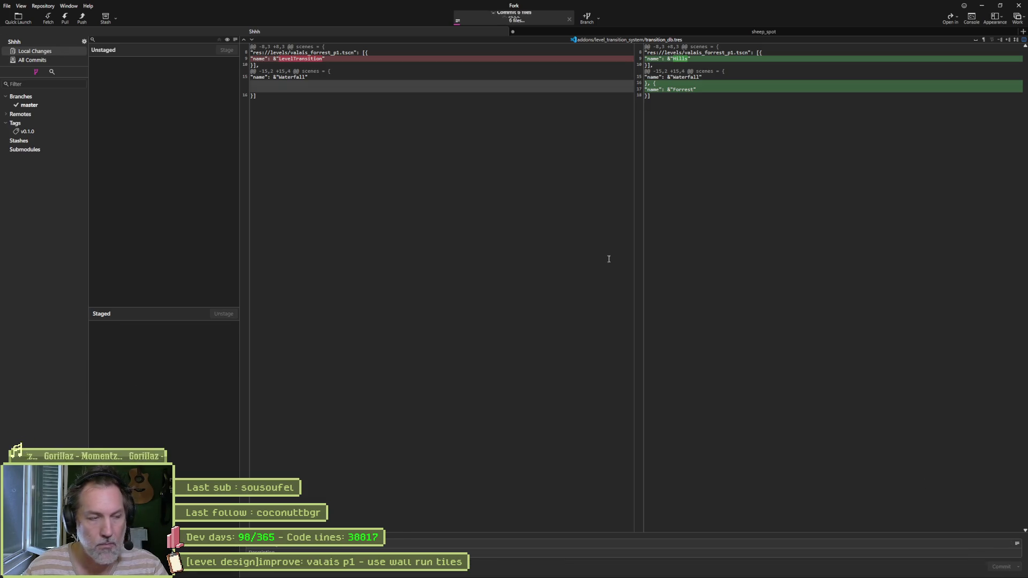
left_click(81, 18)
left_click(564, 316)
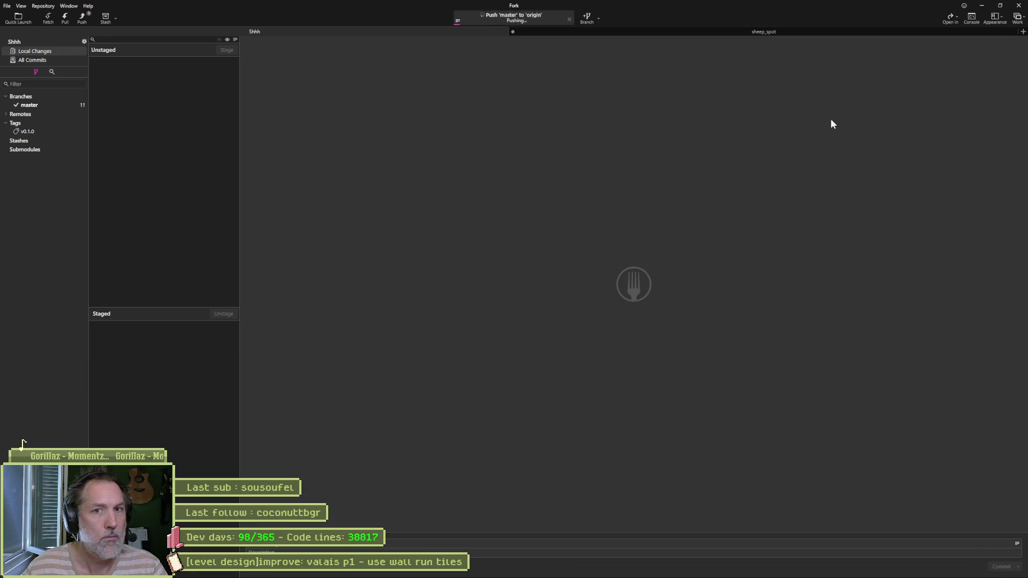
Step: Minimize Fork, then bring up Asana's Shhh board and scroll down the Sprint column
left_click(985, 10)
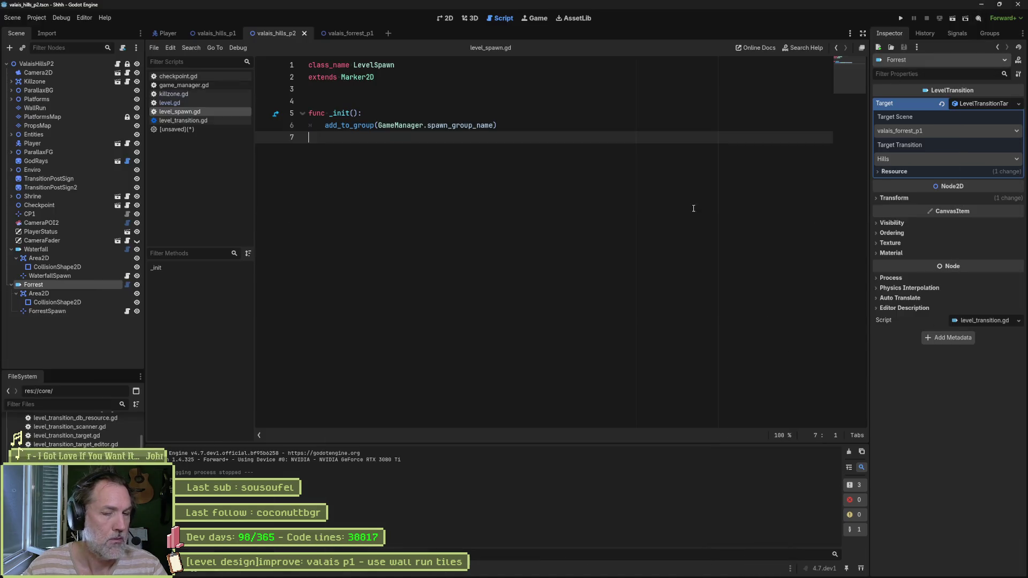
mouse_move(623, 577)
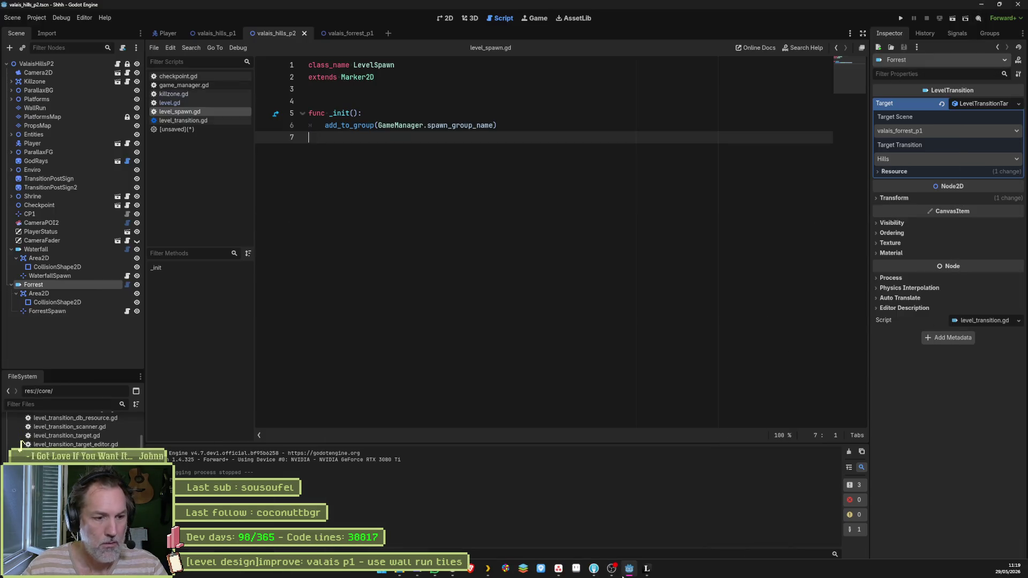
left_click(559, 568)
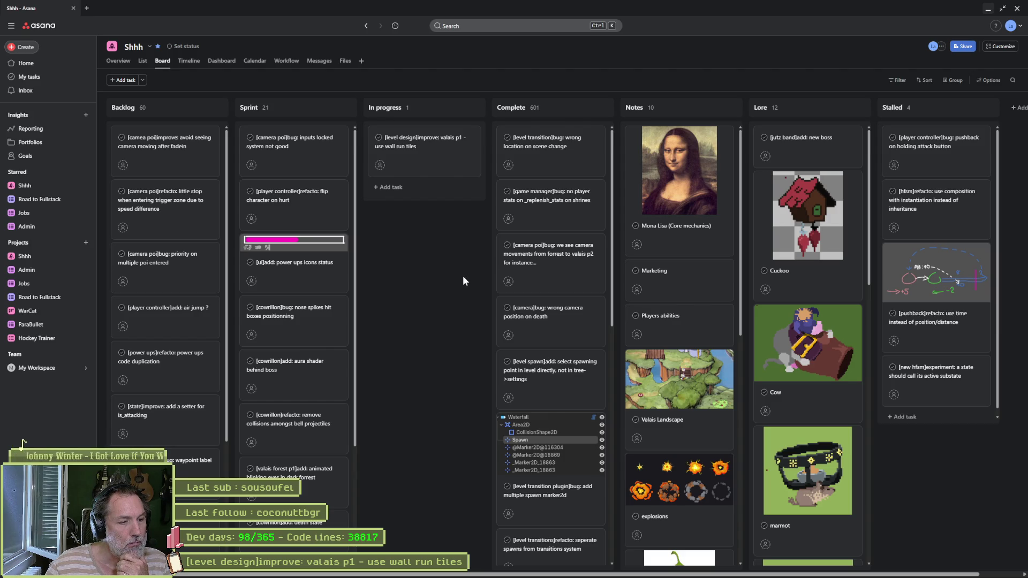
scroll(315, 284, "down", 2)
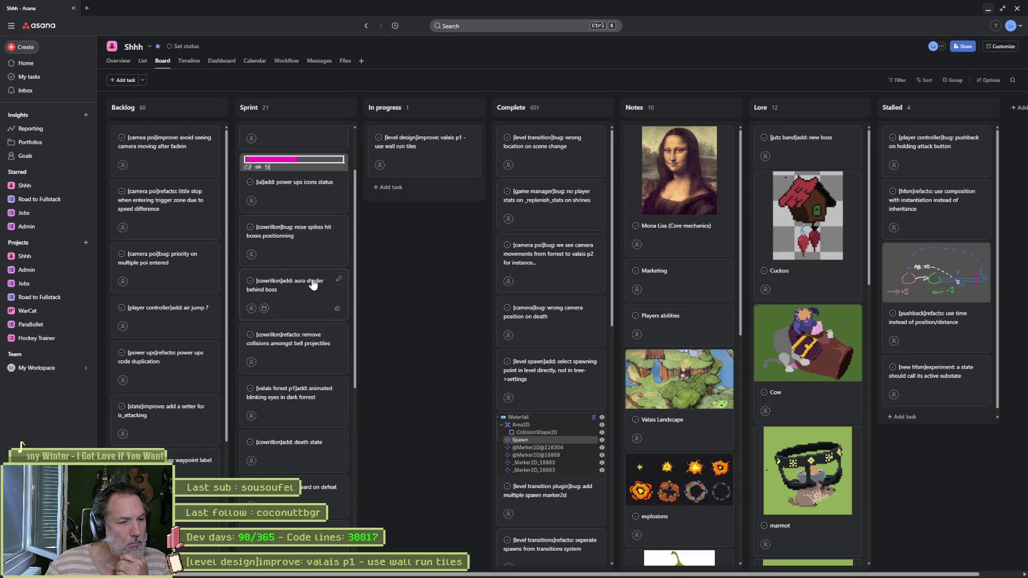
scroll(306, 431, "down", 1)
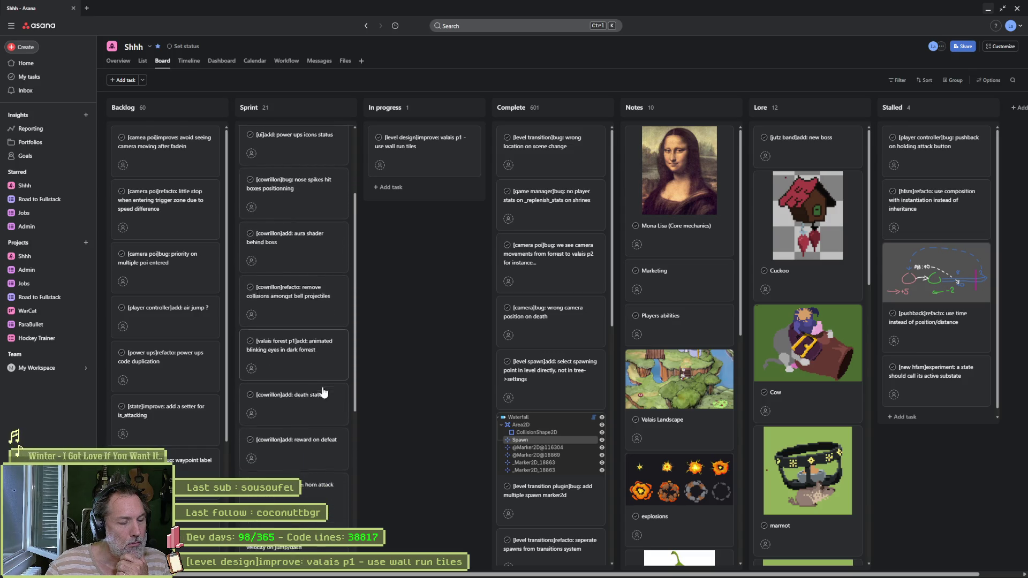